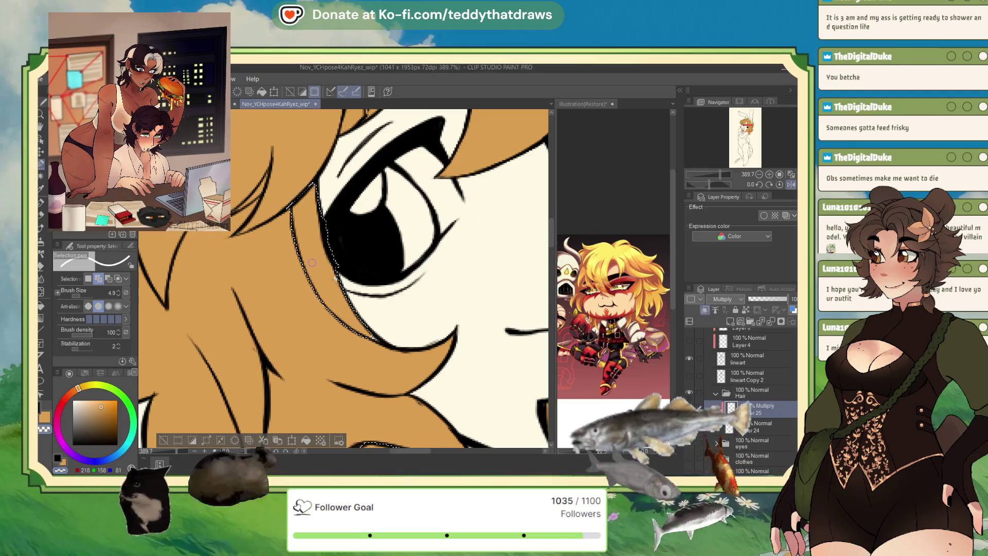
- On the hair layer, trace extra selection along the hair line beside the face, alternating pen, fill and selection tools
key("p")
key("alt+bracketleft")
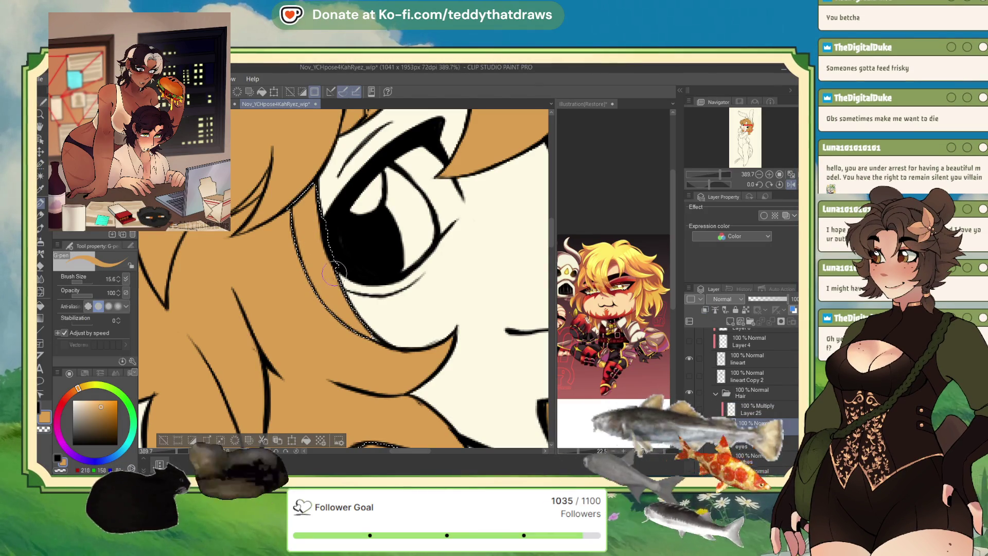
scroll(335, 270, "down", 4)
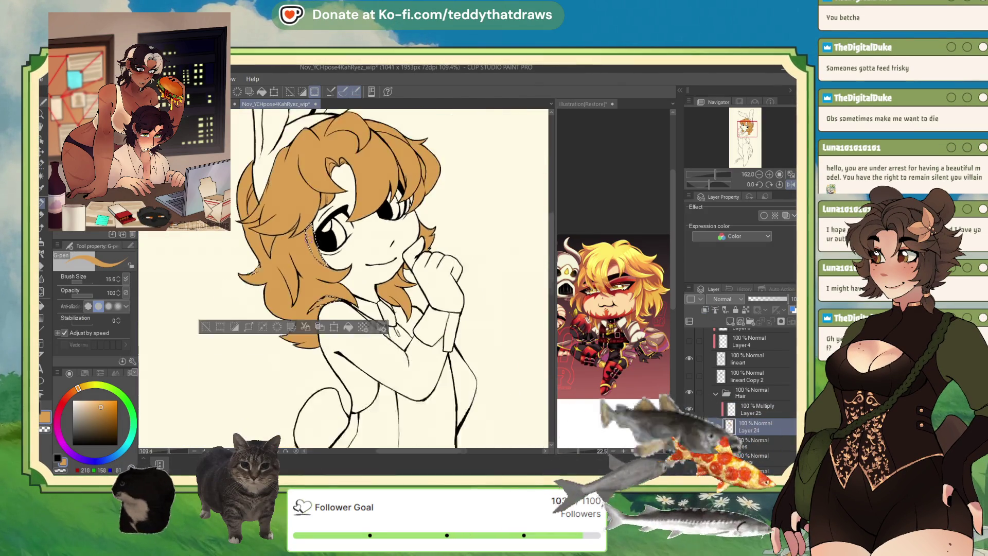
scroll(307, 265, "up", 2)
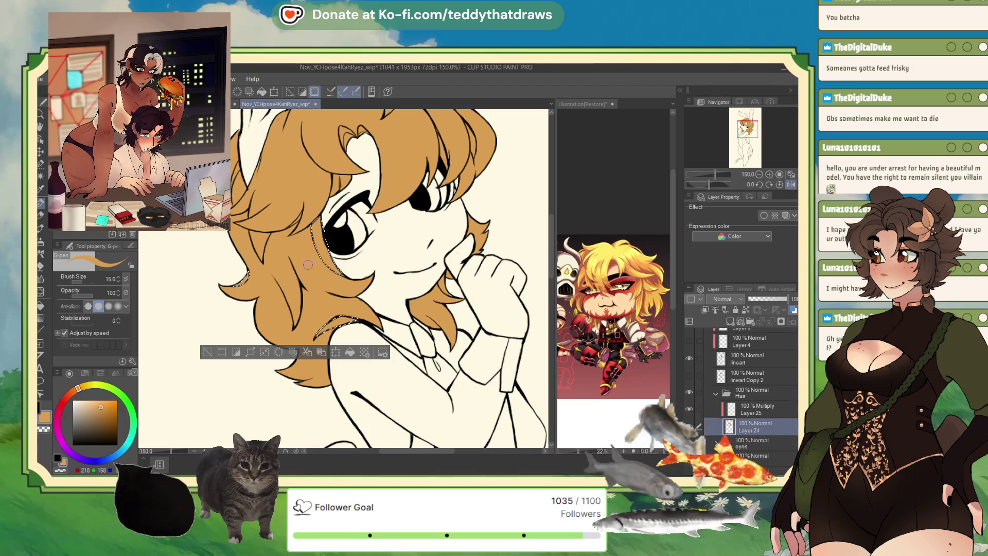
key("g")
scroll(446, 282, "up", 3)
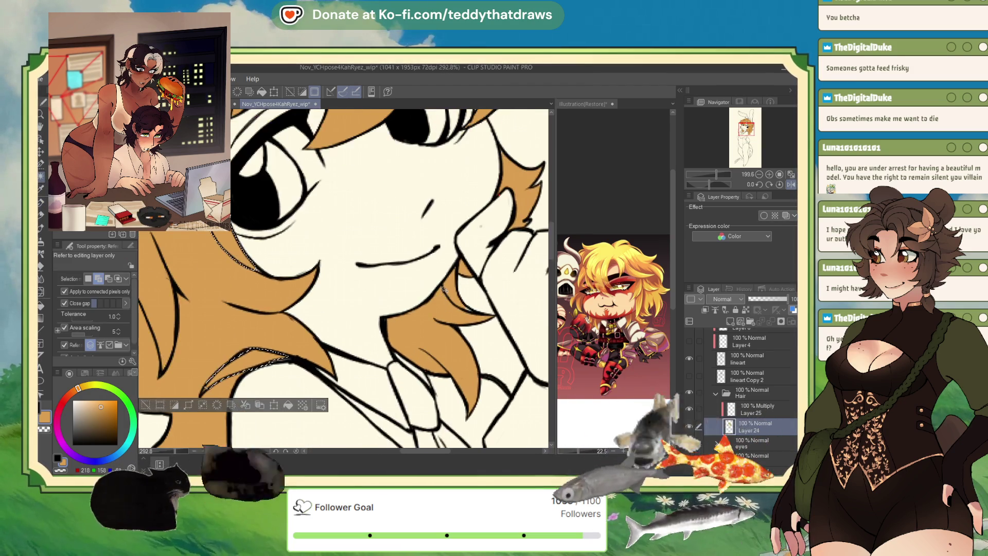
scroll(471, 268, "up", 4)
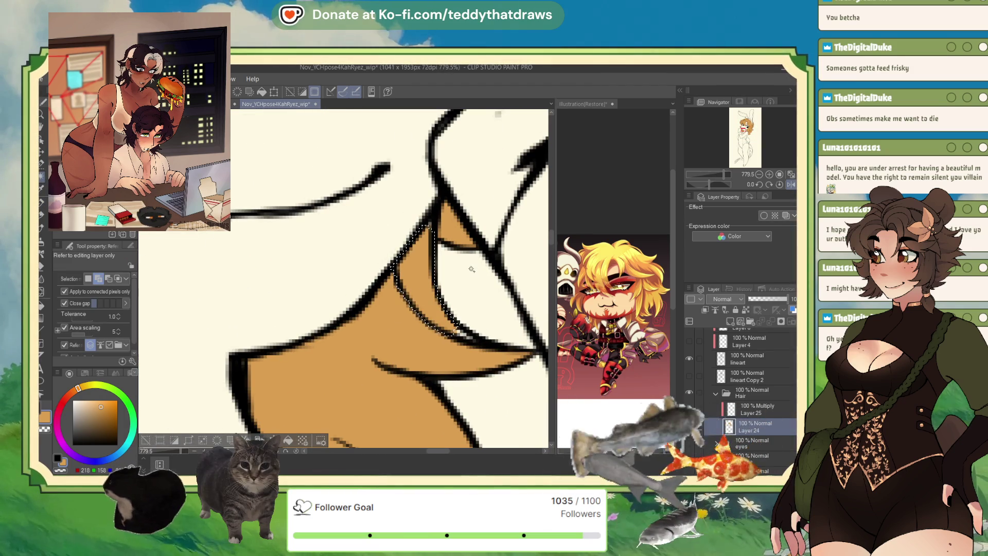
key("m")
left_click_drag(450, 328, 474, 339)
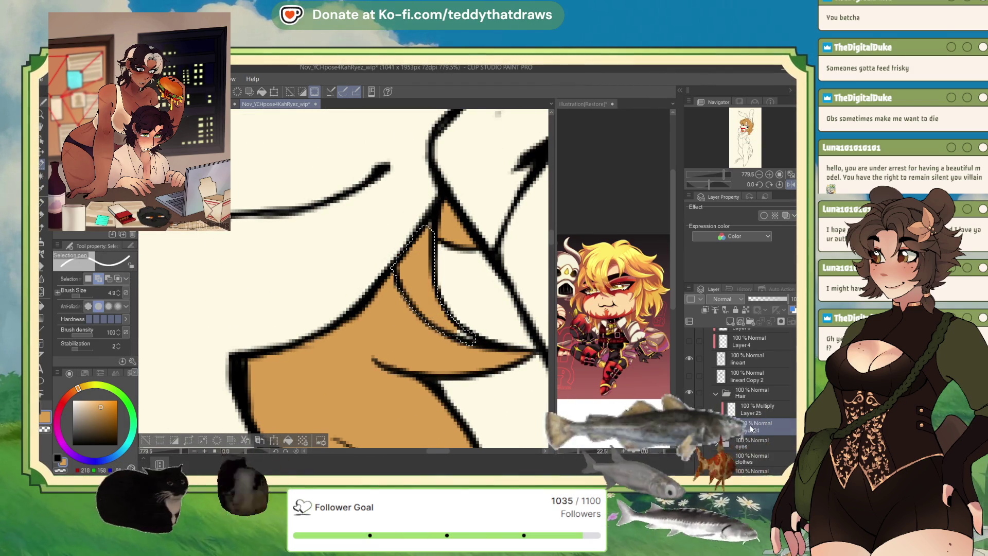
key("p")
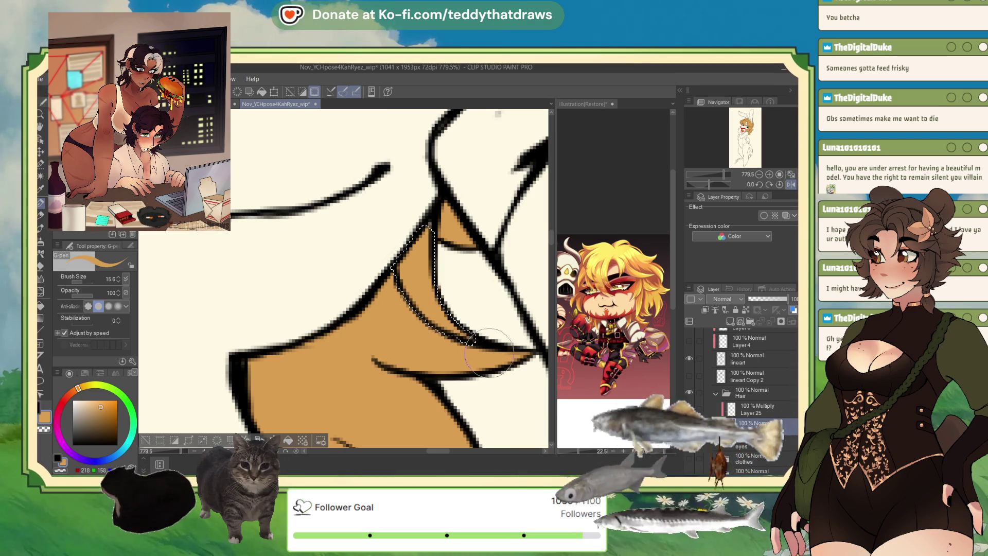
scroll(357, 178, "up", 1)
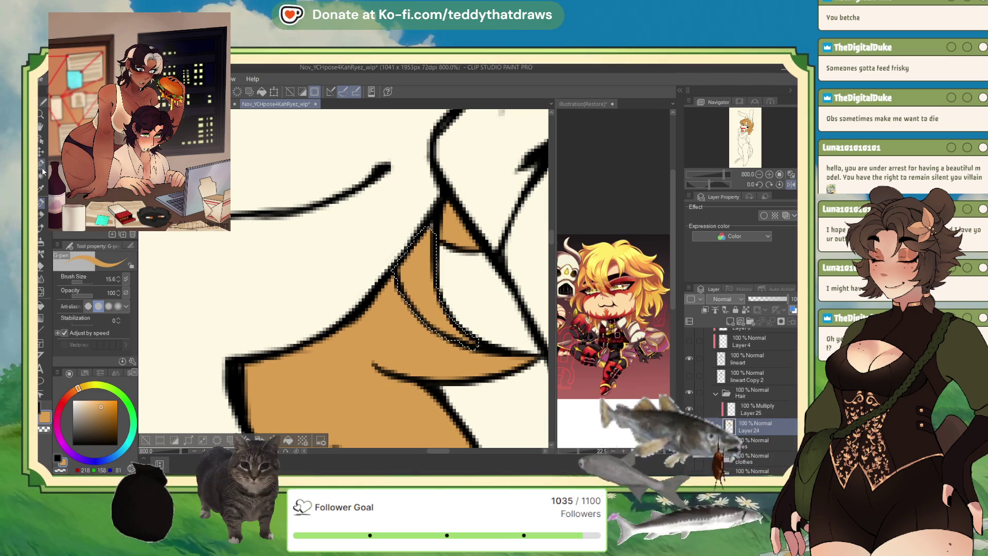
key("m")
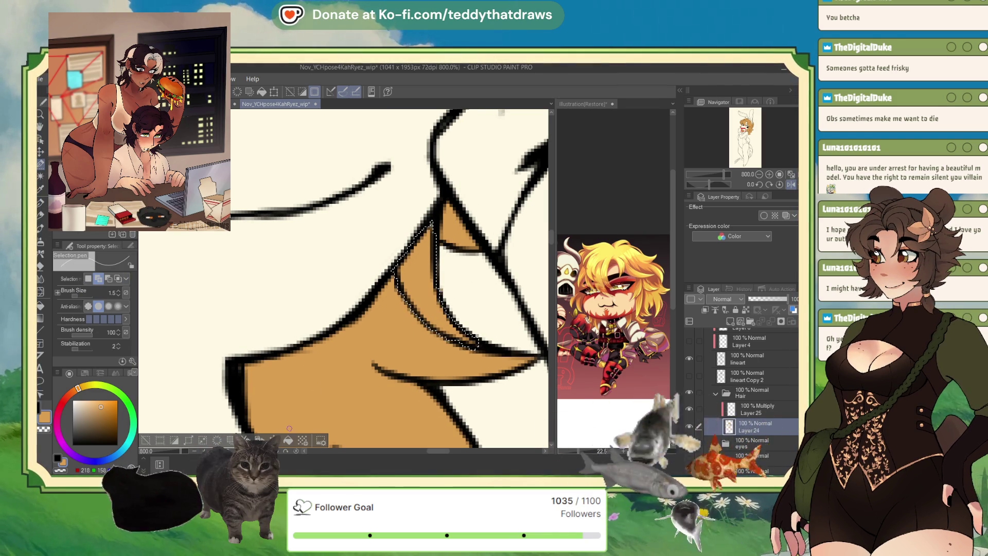
scroll(294, 440, "down", 4)
scroll(294, 440, "down", 2)
scroll(293, 440, "down", 1)
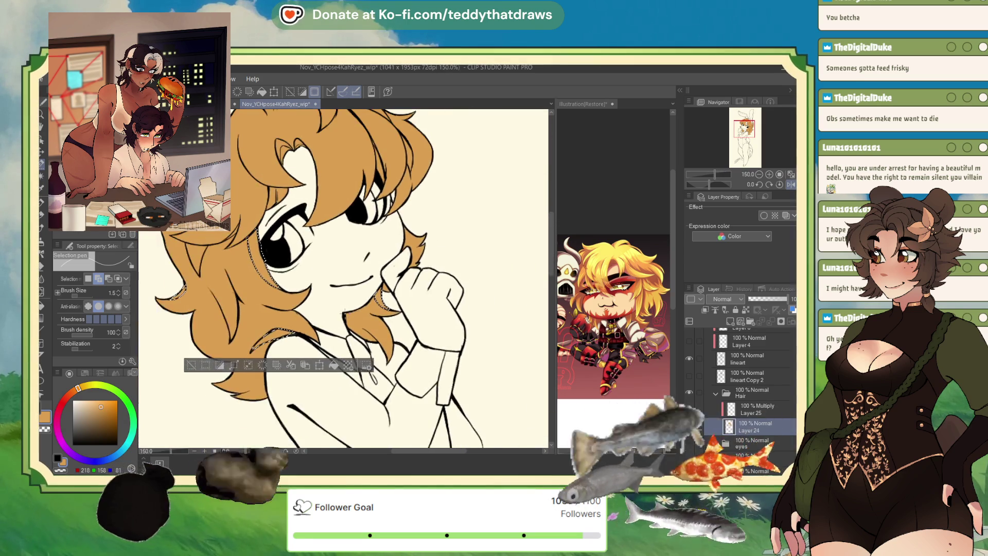
scroll(224, 351, "up", 2)
scroll(225, 351, "up", 1)
scroll(225, 351, "up", 2)
scroll(224, 351, "up", 1)
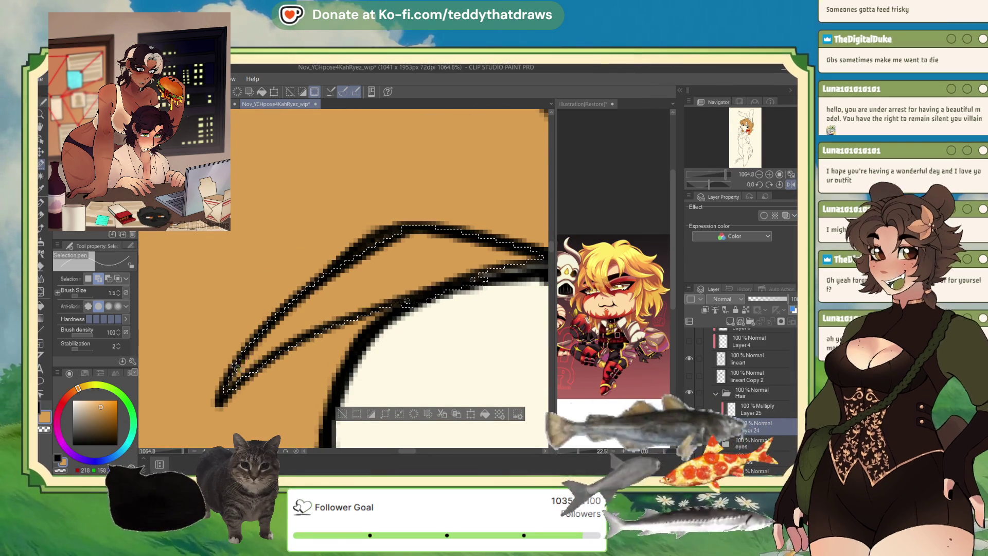
scroll(282, 342, "down", 2)
scroll(282, 342, "down", 1)
scroll(278, 324, "down", 1)
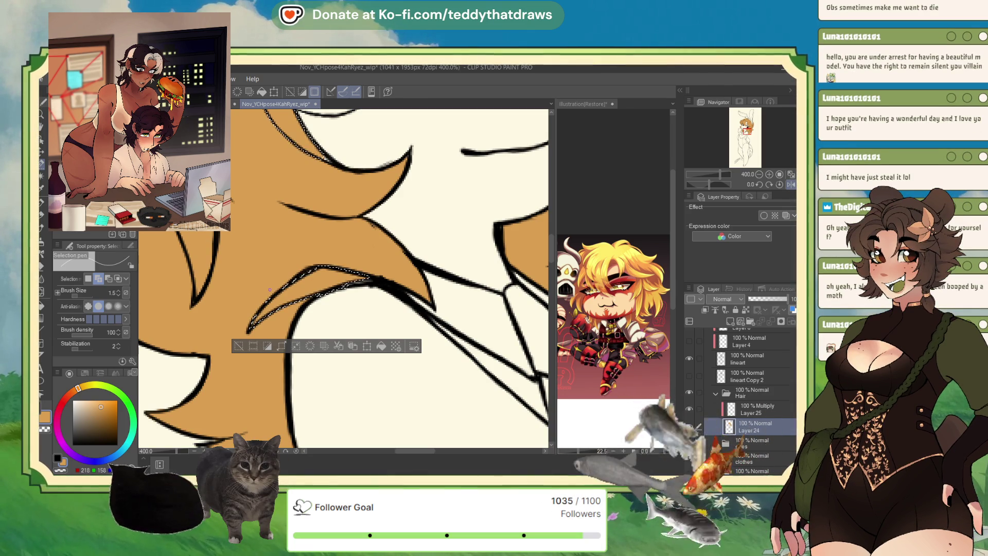
scroll(249, 221, "down", 2)
scroll(249, 221, "down", 1)
scroll(249, 221, "down", 1)
scroll(250, 221, "down", 1)
scroll(394, 277, "down", 2)
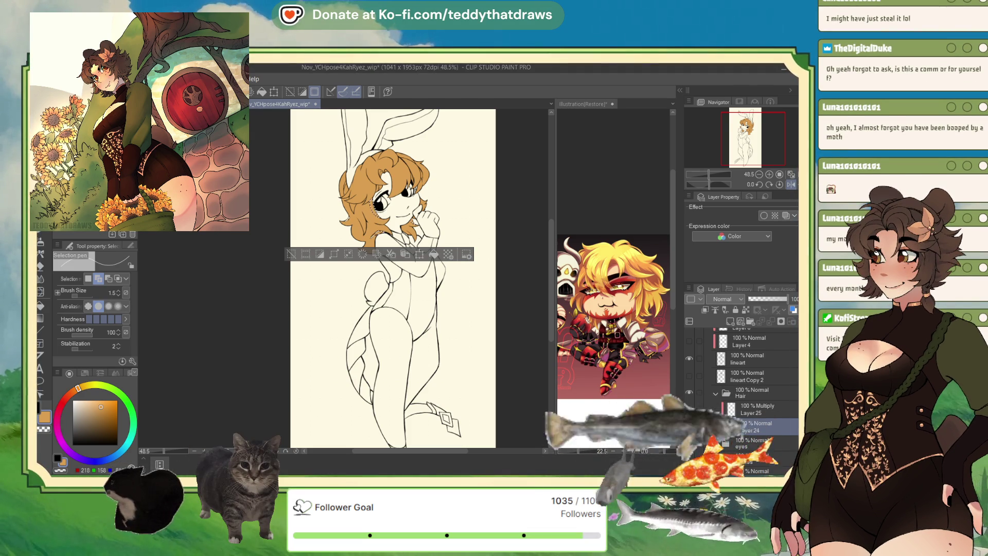
- Create a new blank canvas and paste the copied YCH Bunny Suit pose listings screenshot into it
key("ctrl+n")
key("Return")
key("ctrl+v")
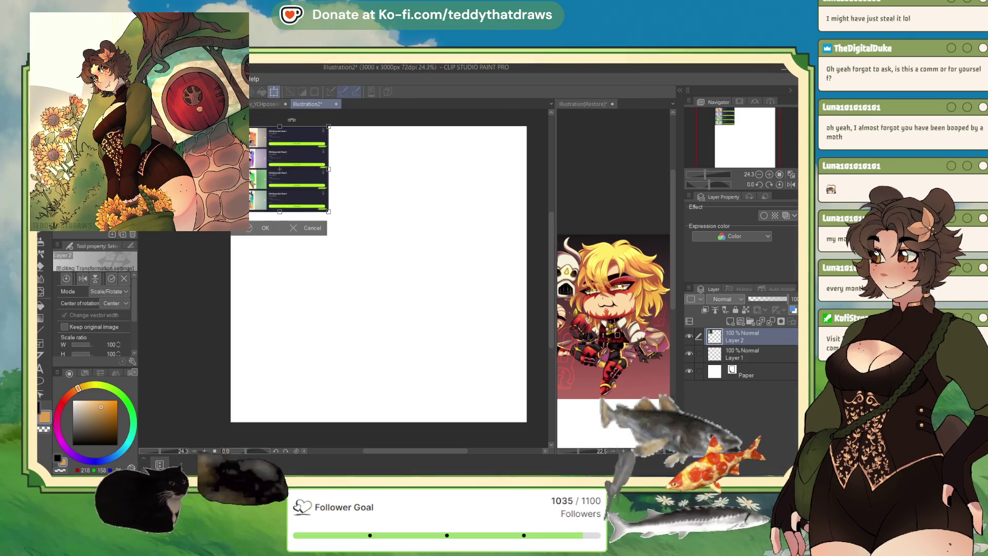
- Enlarge the pasted listings to about 314% so they fill the canvas, then view more of them
key("ctrl+t")
left_click_drag(536, 371, 382, 392)
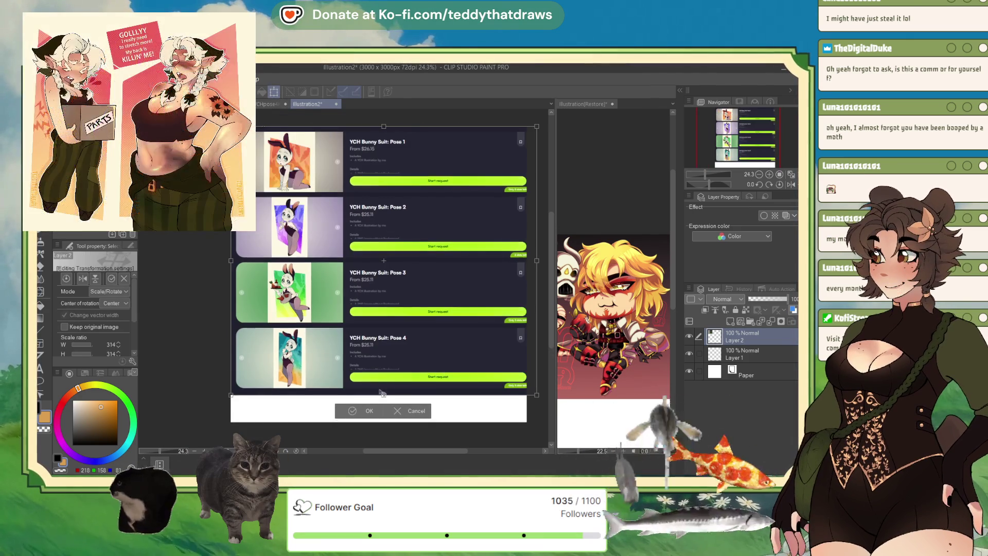
left_click(350, 411)
scroll(309, 366, "up", 4)
scroll(363, 278, "down", 5)
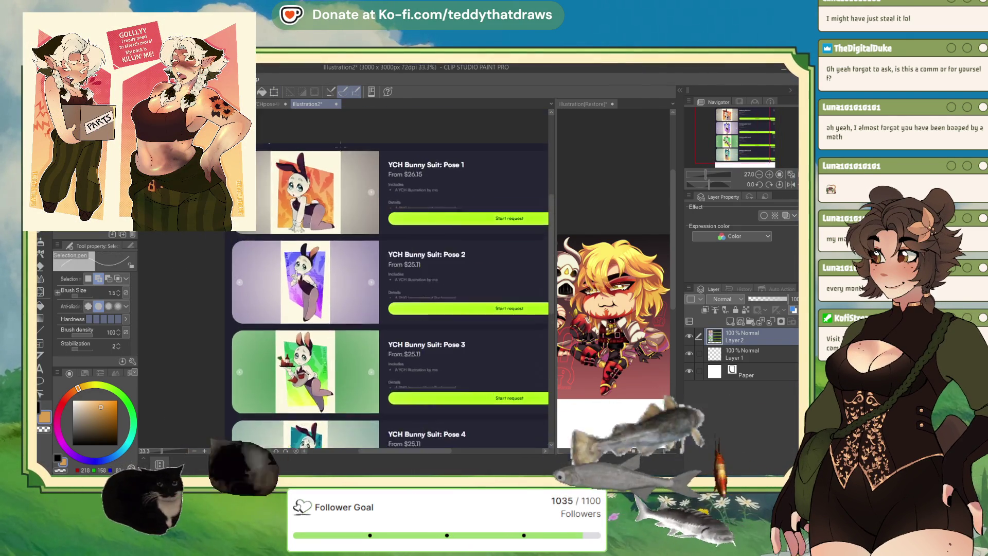
scroll(424, 168, "up", 2)
scroll(425, 168, "up", 2)
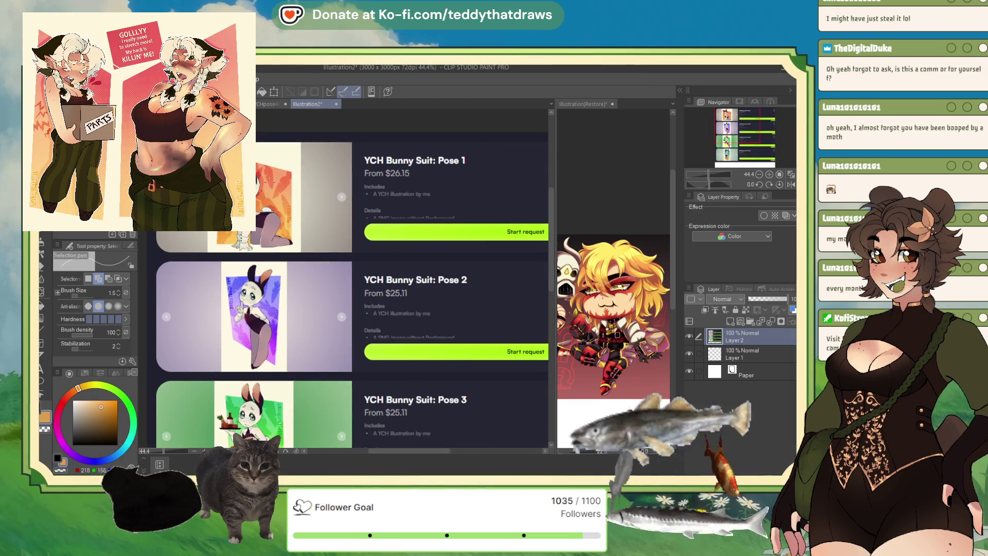
scroll(270, 182, "up", 1)
scroll(329, 194, "down", 6)
scroll(330, 194, "down", 4)
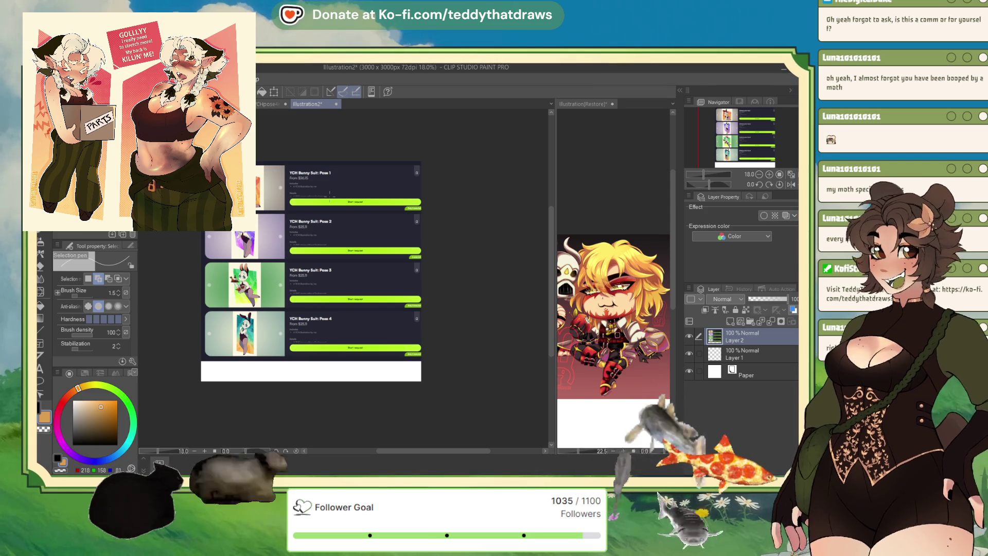
scroll(299, 243, "up", 1)
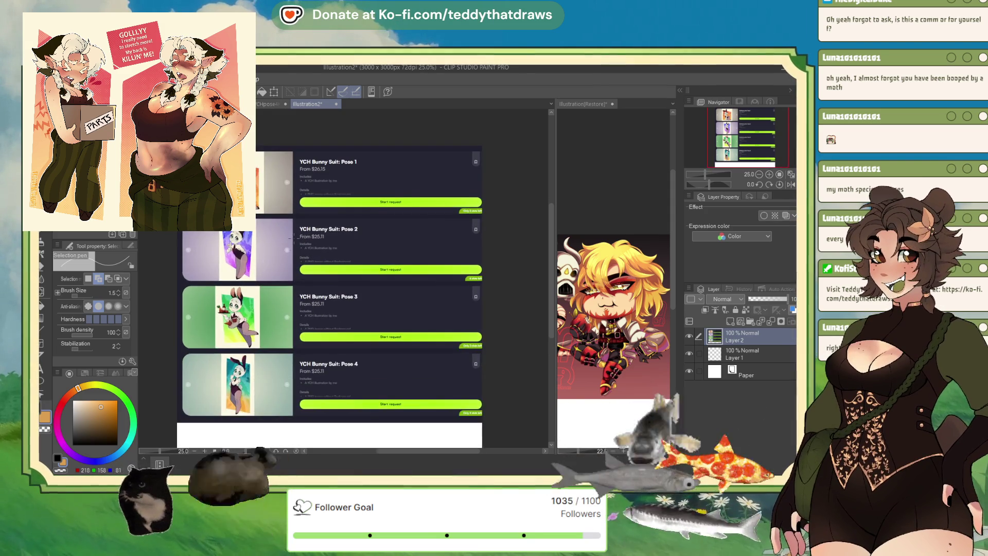
scroll(298, 335, "up", 1)
scroll(298, 336, "up", 1)
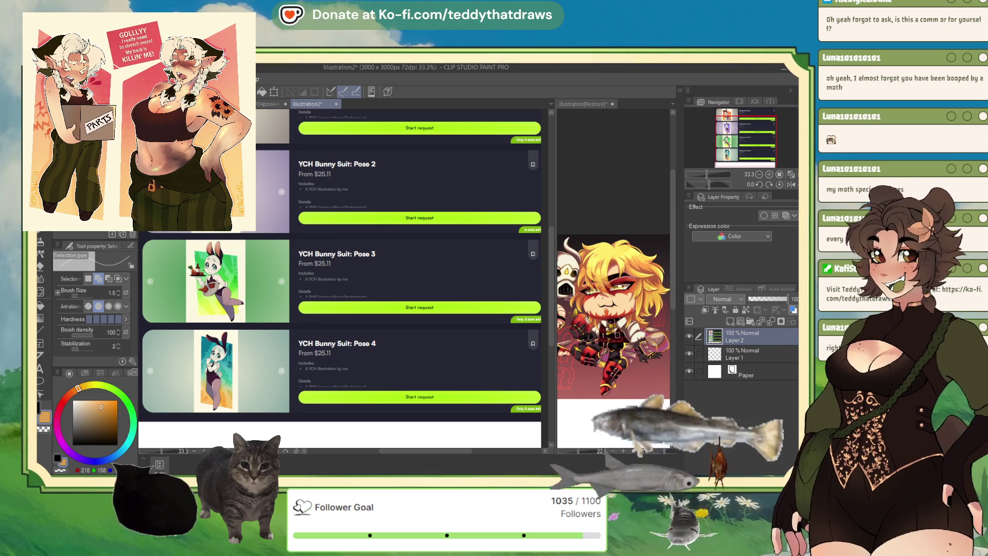
key("ctrl+minus")
scroll(215, 293, "up", 1)
scroll(215, 294, "up", 1)
scroll(215, 294, "up", 2)
scroll(215, 293, "up", 1)
scroll(368, 301, "down", 2)
scroll(368, 301, "down", 1)
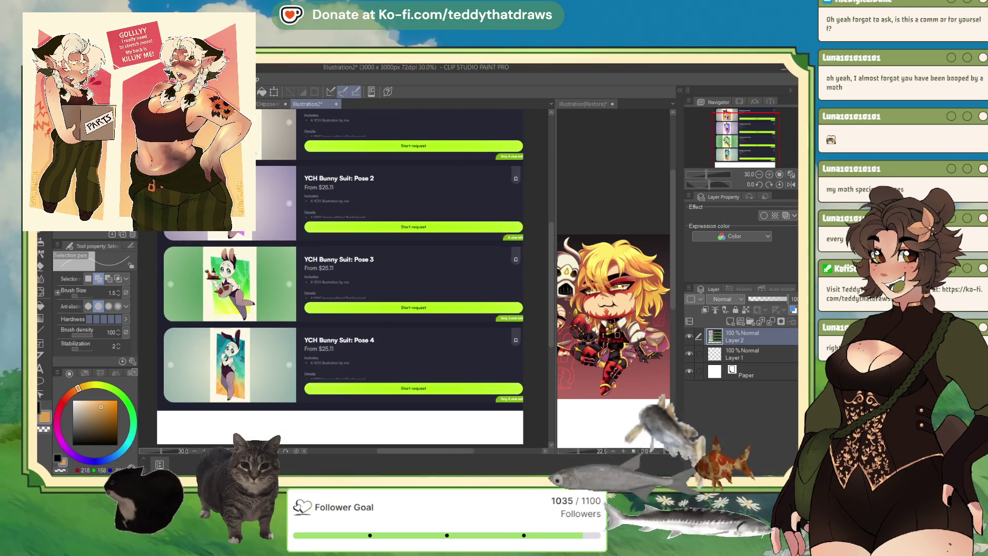
scroll(367, 302, "up", 1)
scroll(369, 299, "down", 1)
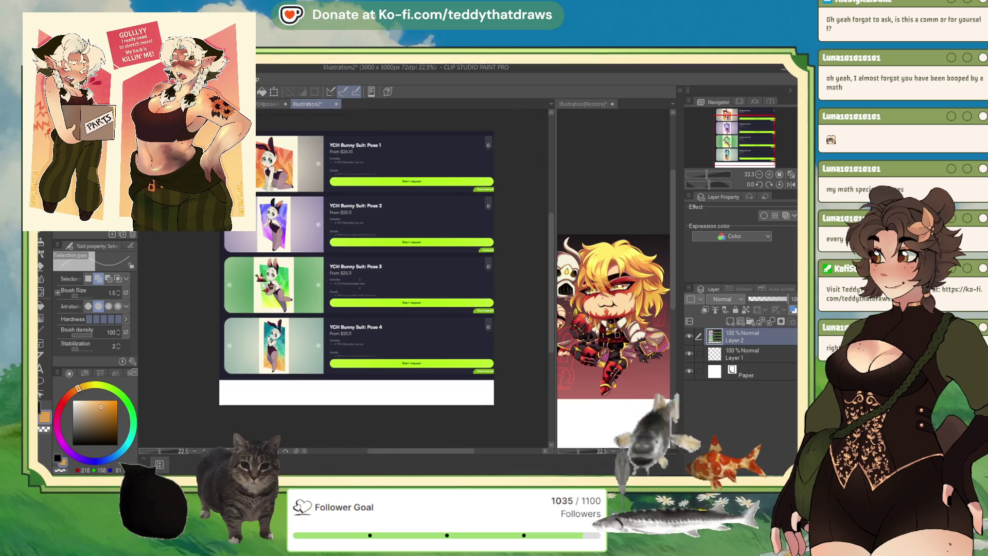
scroll(409, 325, "up", 2)
scroll(409, 325, "up", 1)
scroll(463, 231, "down", 2)
scroll(484, 197, "up", 1)
scroll(485, 199, "up", 1)
scroll(485, 198, "down", 2)
scroll(489, 287, "up", 1)
scroll(489, 287, "down", 1)
scroll(489, 288, "up", 2)
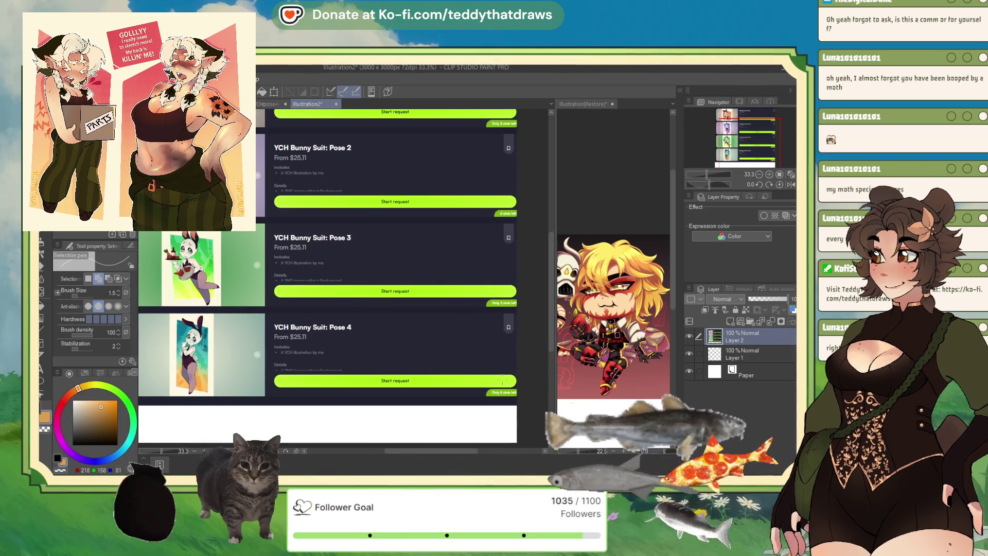
scroll(441, 281, "down", 3)
scroll(400, 245, "up", 2)
scroll(389, 260, "down", 2)
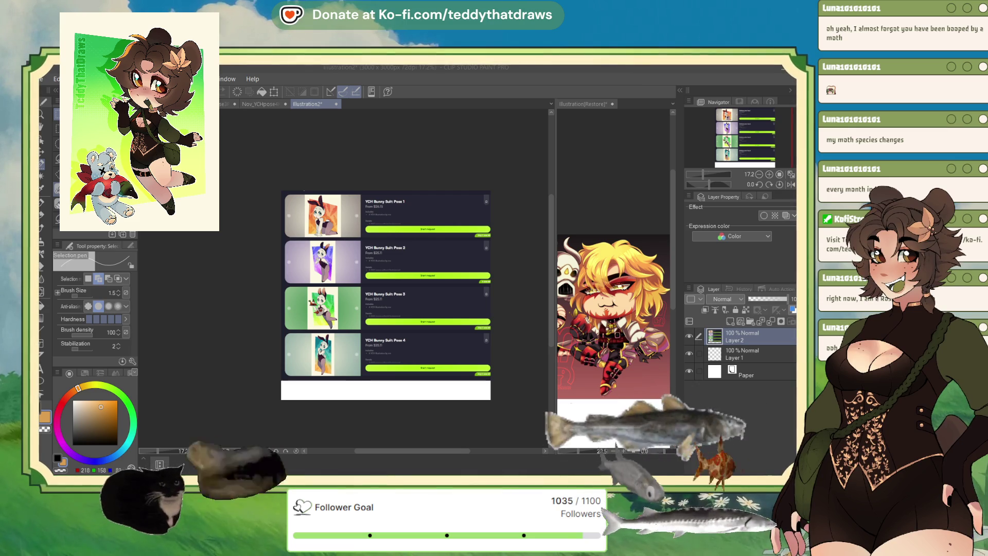
- Close the Illustration2 pose listings canvas to return to the bunny-suit drawing
left_click(336, 103)
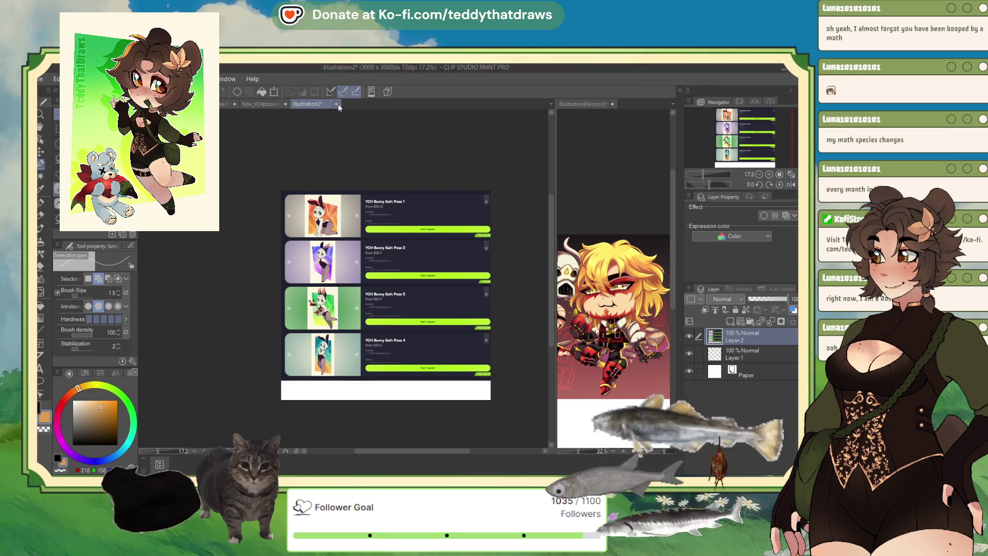
- Zoomed on the face, outline hair shadow regions with the selection pen and fill tool
key("ctrl+plus")
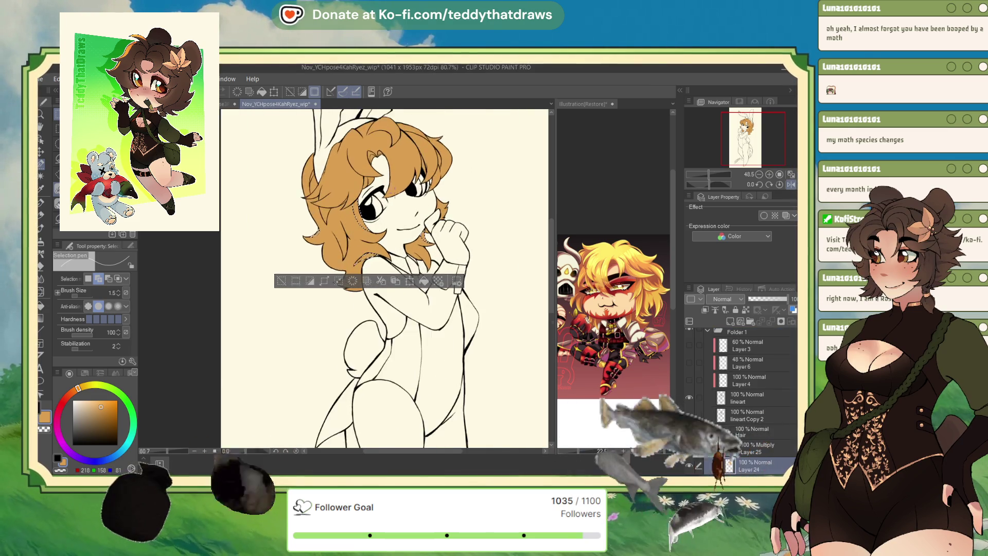
key("ctrl+plus")
key("ctrl+plus")
key("ctrl+plus")
key("ctrl+plus")
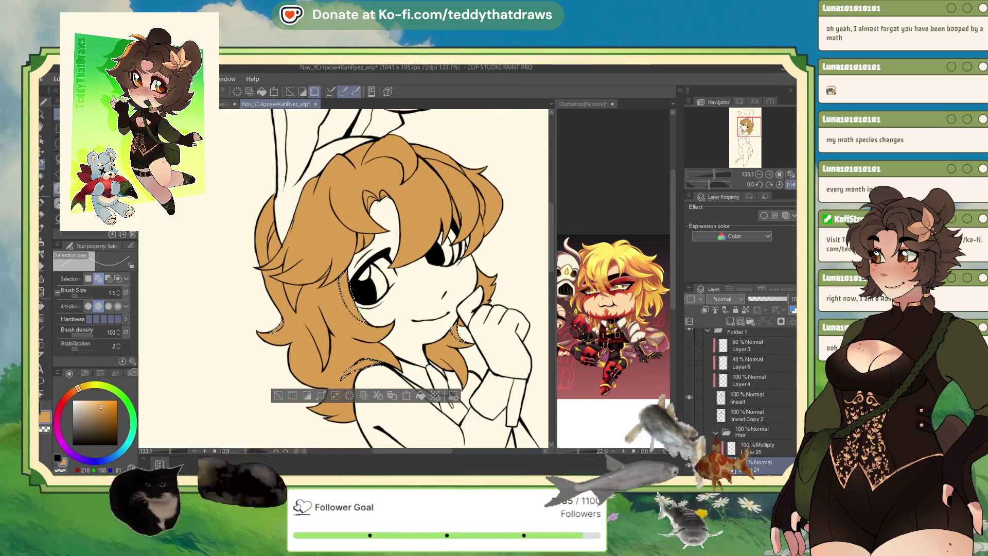
key("g")
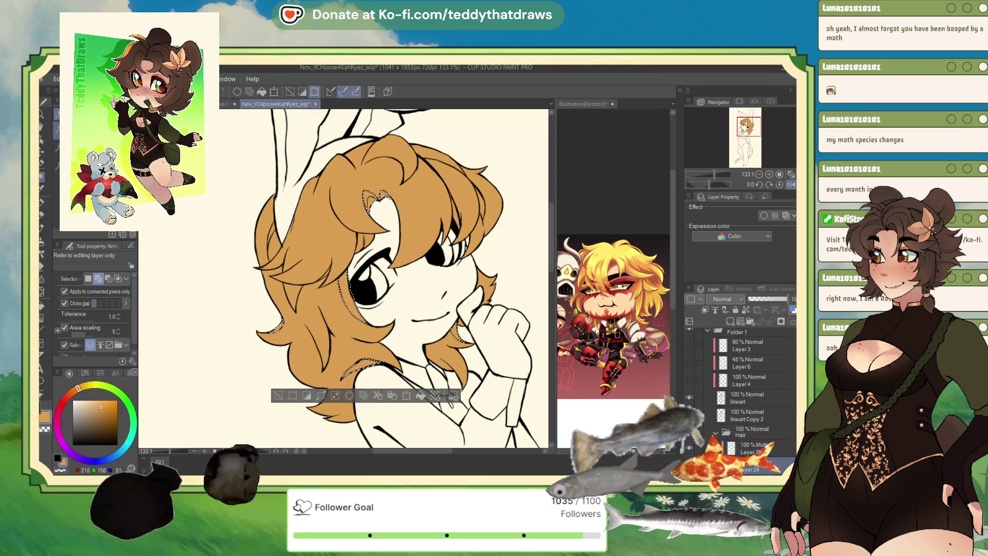
key("m")
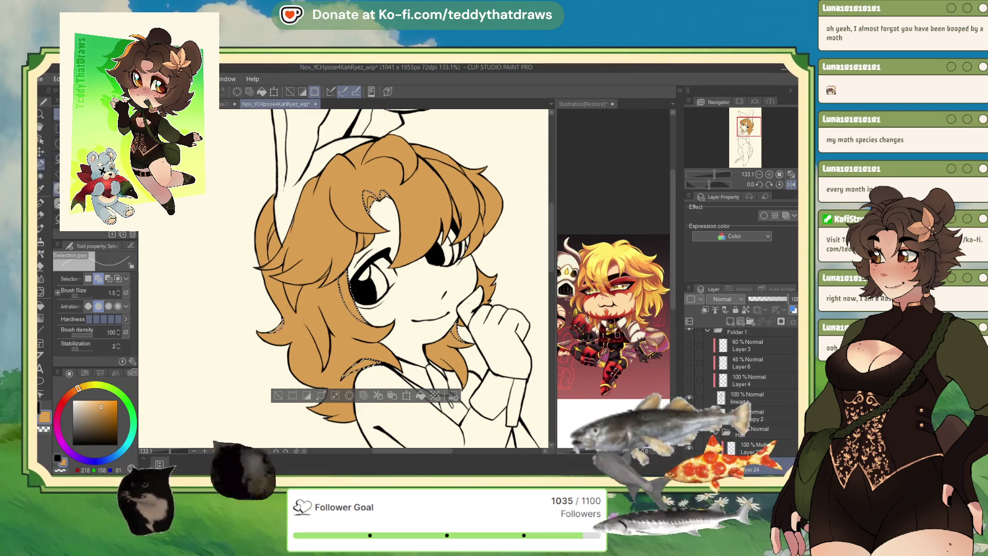
scroll(371, 201, "up", 1)
scroll(370, 201, "up", 2)
scroll(370, 201, "up", 2)
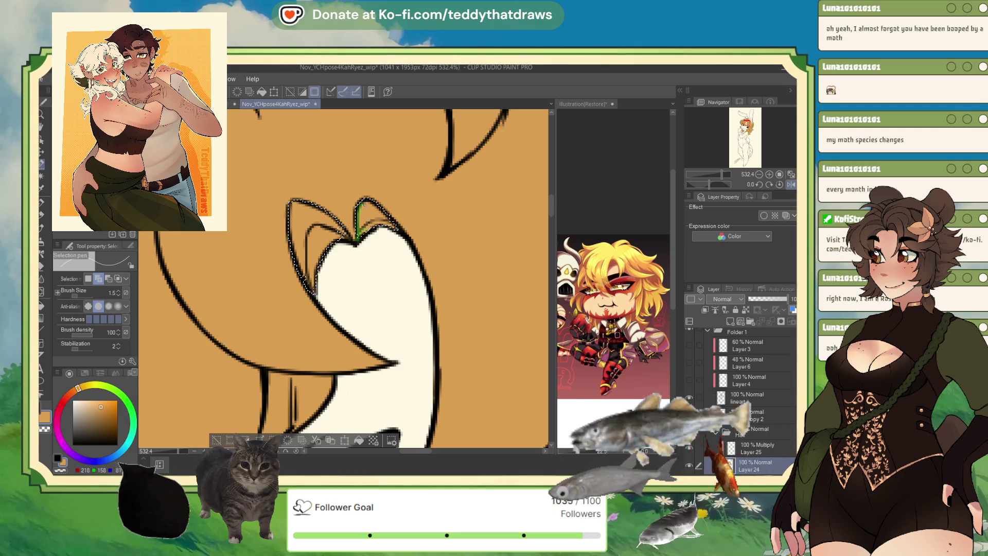
scroll(361, 296, "down", 5)
scroll(361, 296, "down", 2)
scroll(360, 296, "up", 1)
scroll(360, 295, "up", 1)
scroll(360, 295, "up", 2)
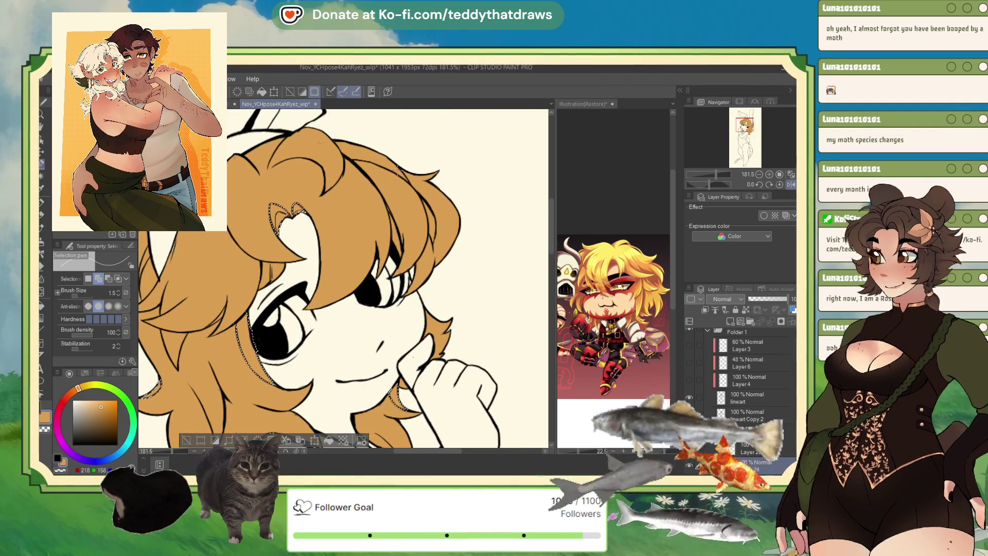
key("g")
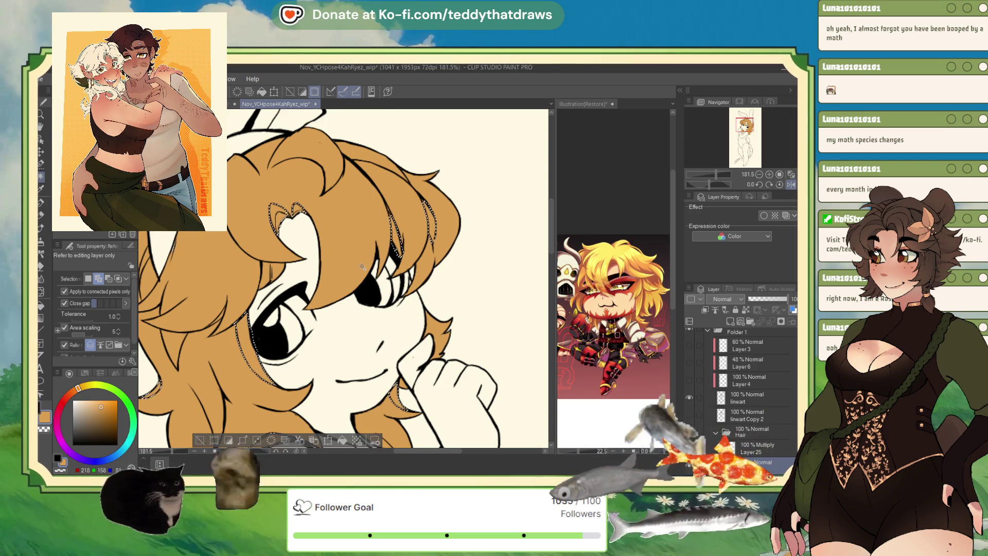
left_click(47, 155)
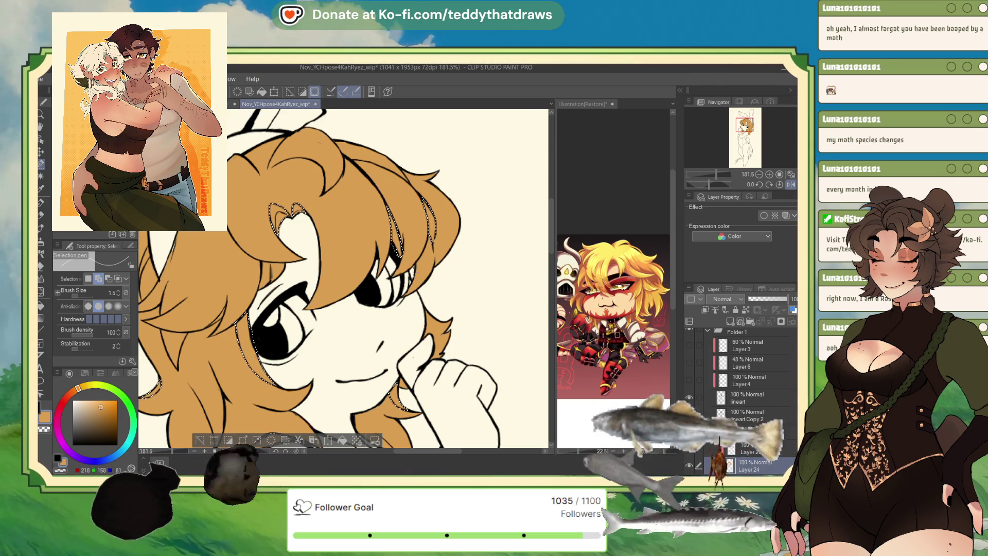
key("g")
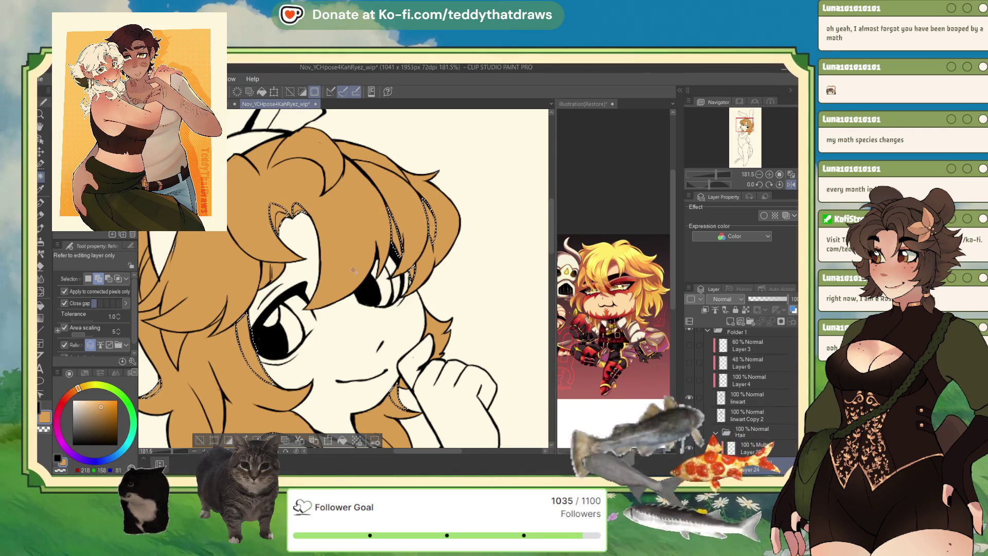
scroll(341, 372, "down", 2)
scroll(342, 371, "up", 1)
scroll(352, 367, "up", 1)
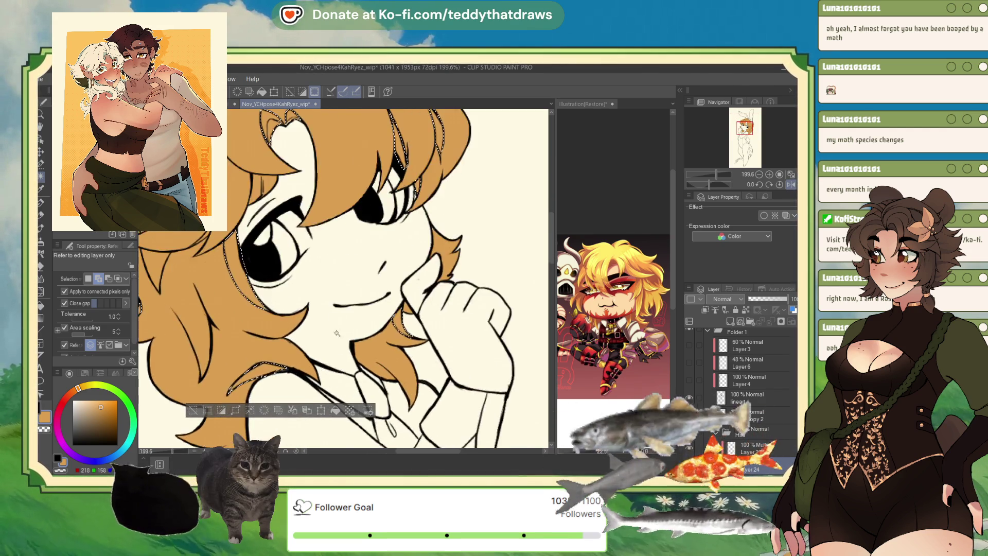
scroll(361, 360, "up", 2)
scroll(361, 360, "up", 1)
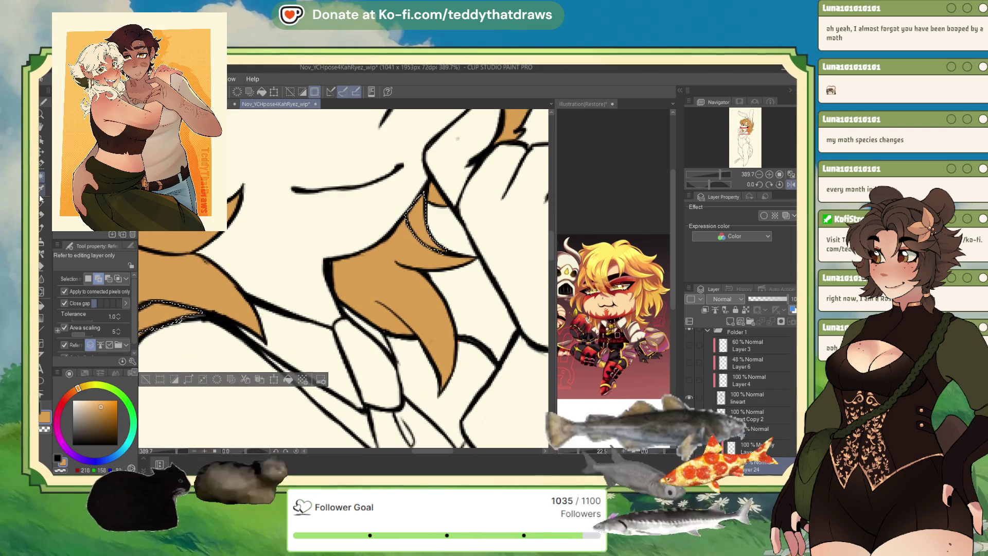
- With a size 4.9 selection pen, paint shadow selections along the hair edge near the collar and the left hair line
key("m")
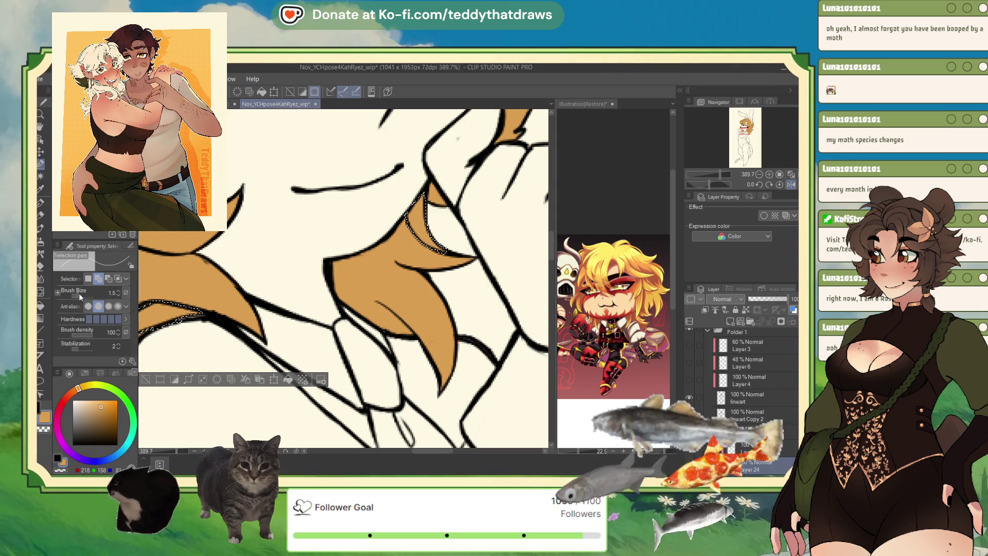
left_click_drag(80, 293, 88, 294)
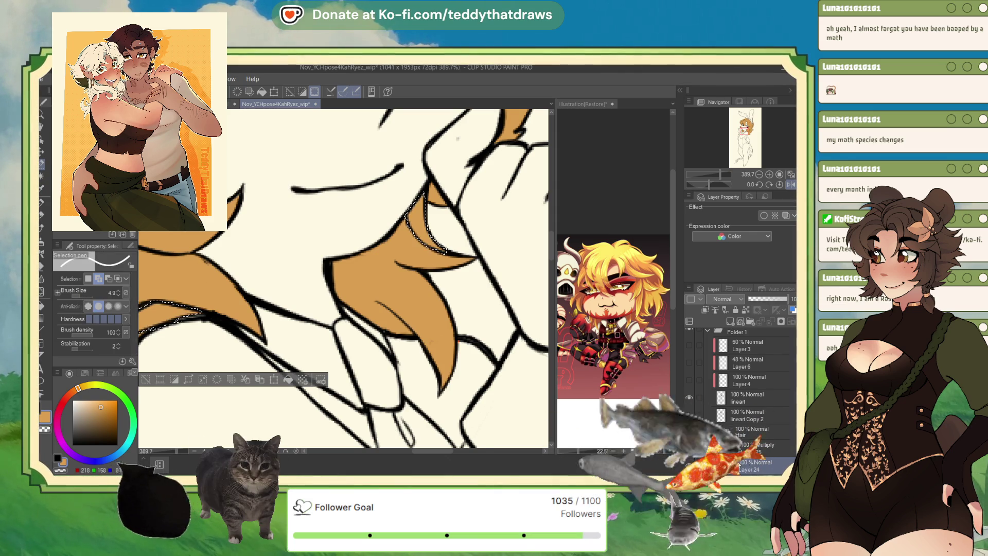
left_click_drag(331, 262, 408, 332)
left_click_drag(334, 270, 390, 323)
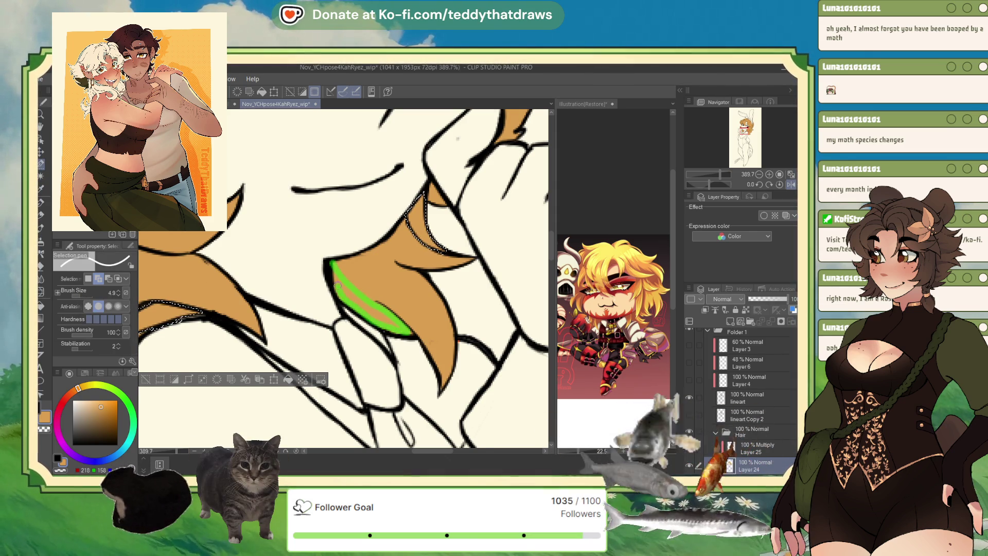
left_click_drag(343, 281, 397, 325)
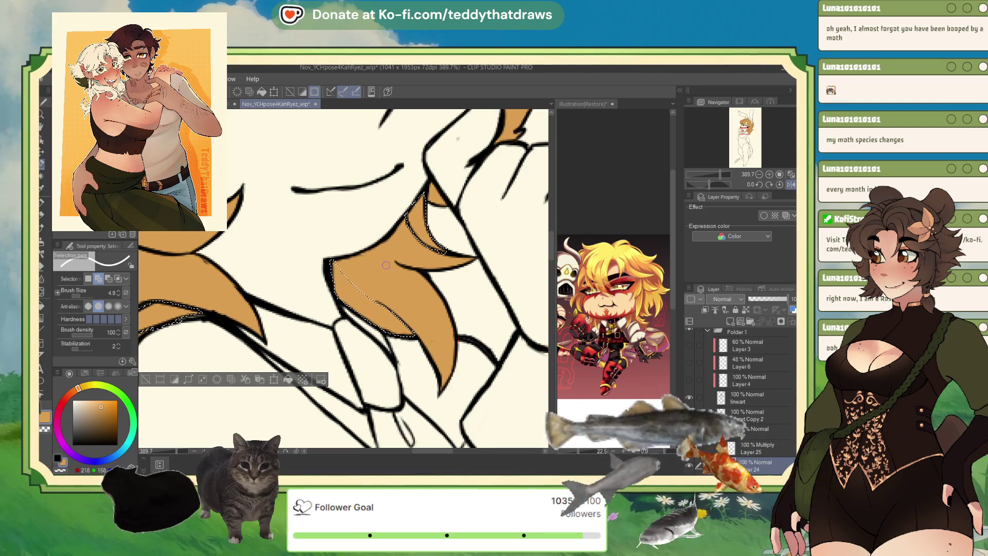
scroll(343, 278, "down", 3)
scroll(413, 280, "down", 3)
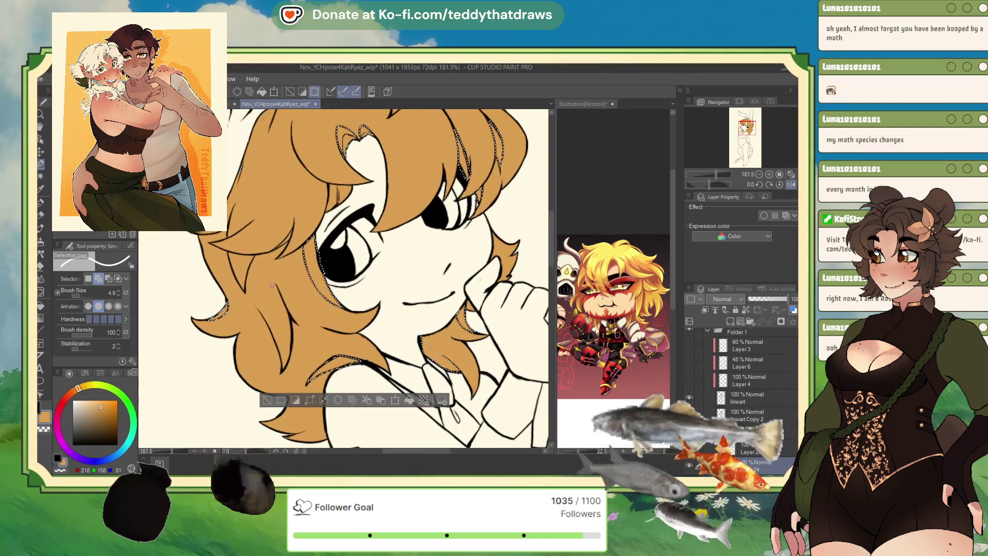
scroll(235, 205, "up", 3)
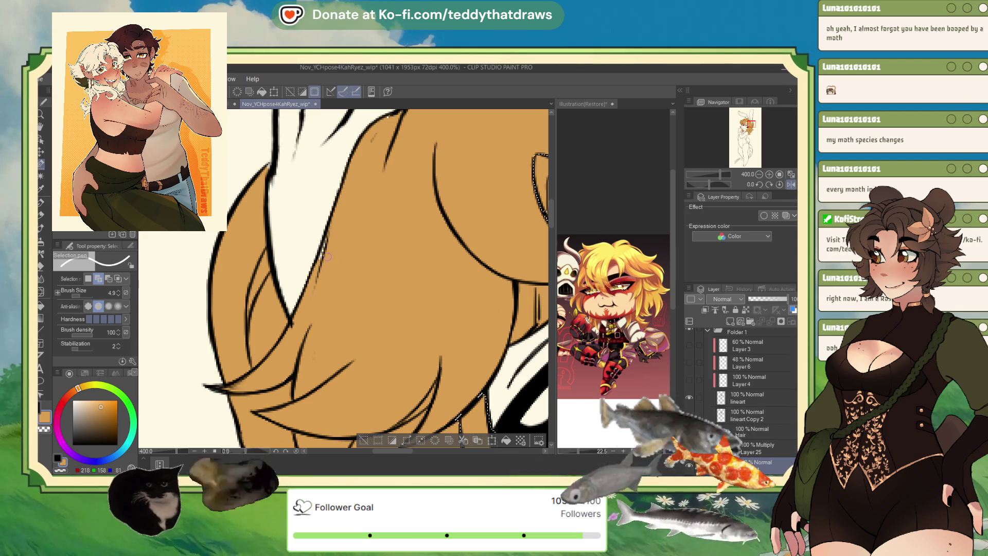
left_click_drag(327, 234, 293, 316)
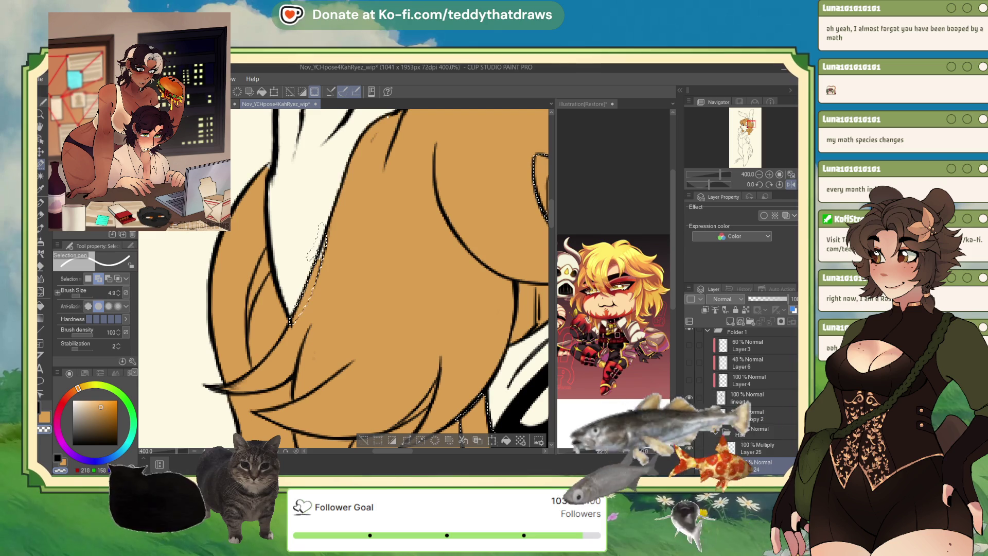
- Trim the hair-shadow selection with erase selection and extend it with a size 22 selection brush
key("m")
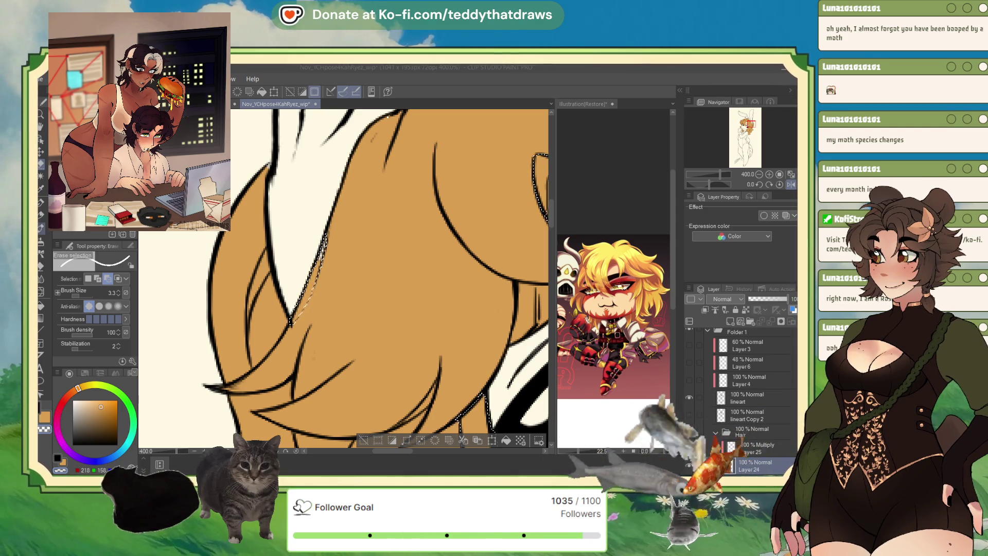
key("g")
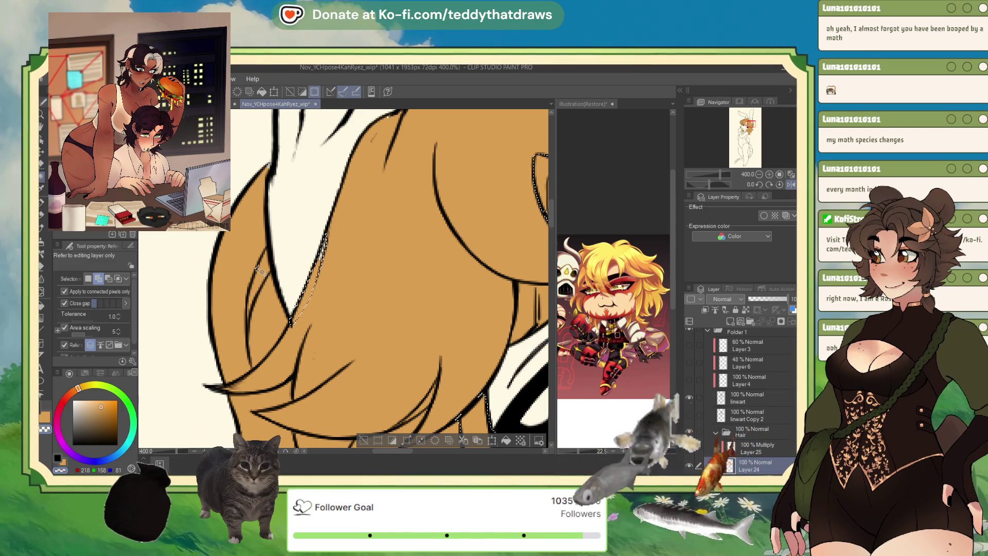
scroll(257, 266, "up", 2)
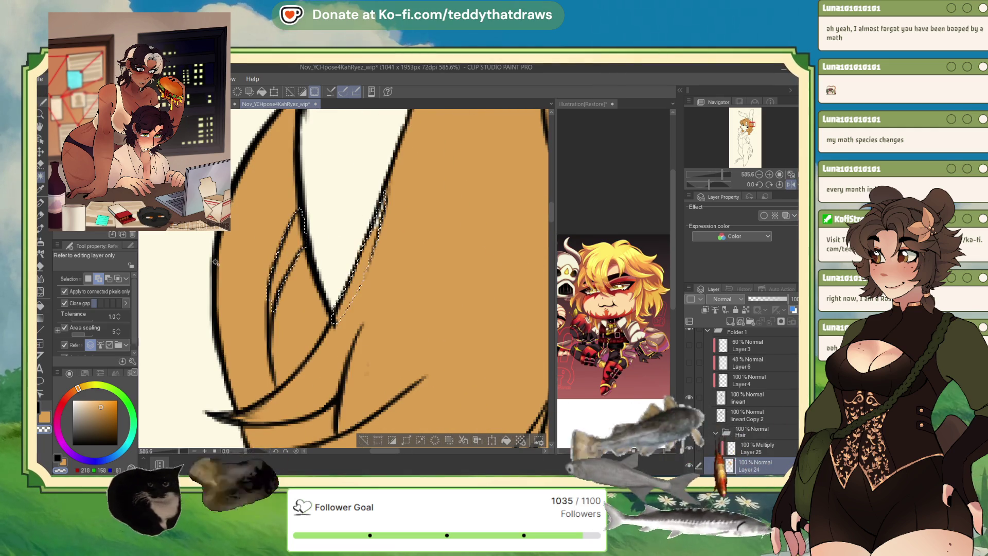
key("m")
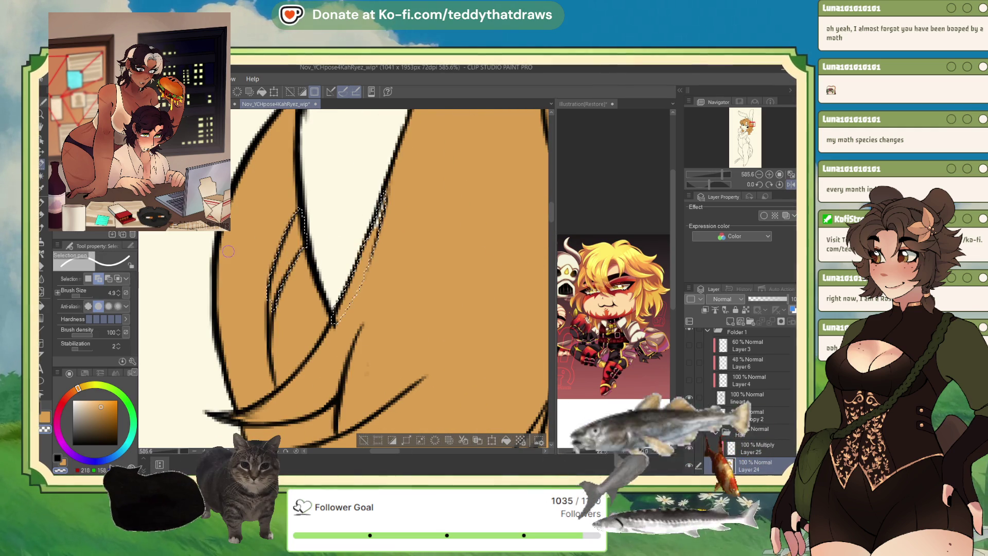
left_click(90, 280)
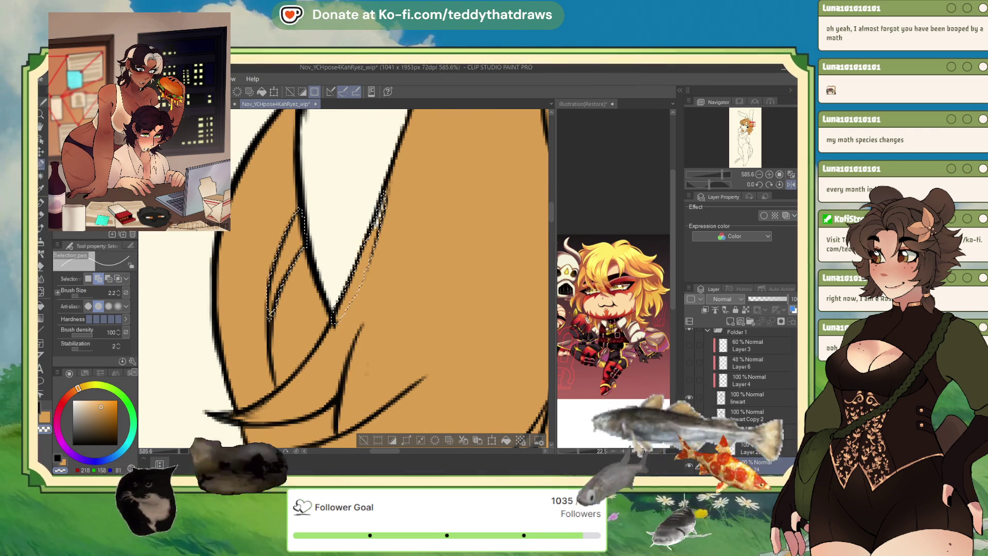
scroll(355, 122, "down", 2)
scroll(355, 122, "down", 2)
scroll(356, 122, "down", 2)
scroll(356, 122, "up", 4)
key("m")
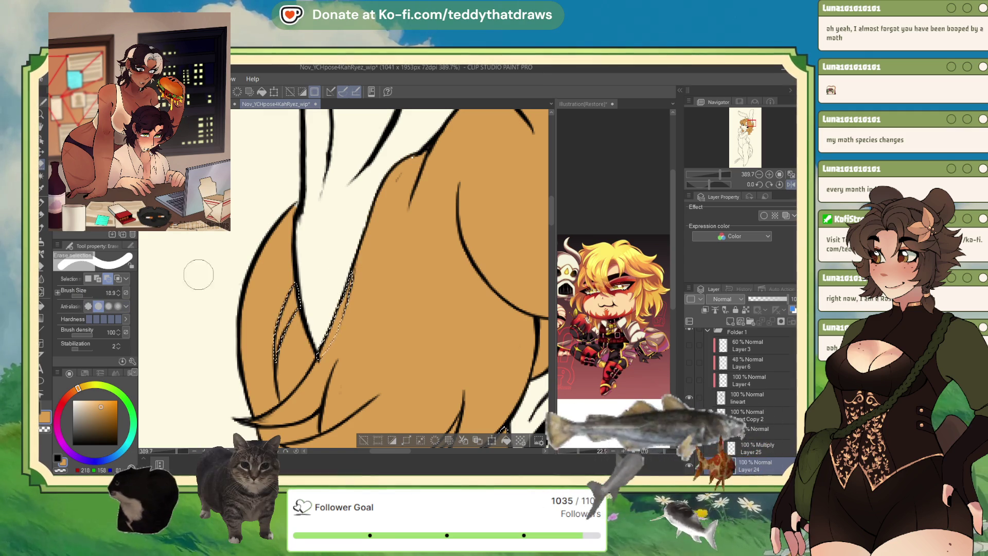
scroll(396, 227, "down", 2)
scroll(396, 227, "down", 3)
scroll(396, 227, "down", 2)
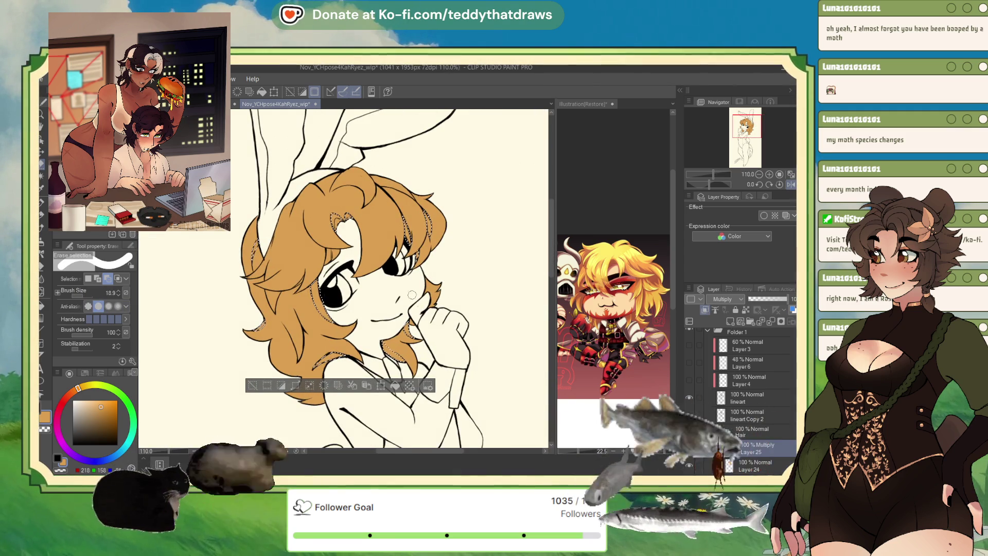
scroll(453, 310, "up", 2)
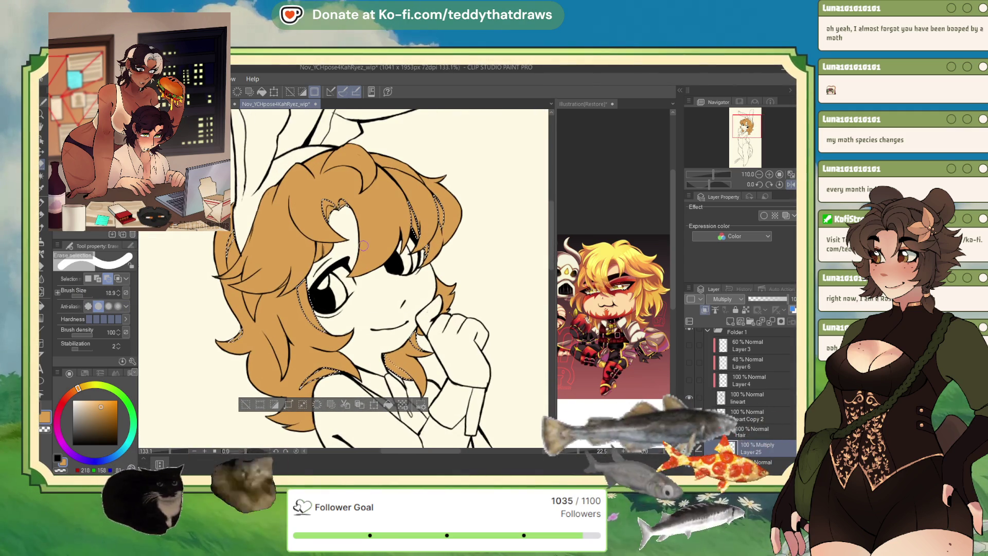
- Fill the selected hair shadows with pale pink on the Multiply layer at 45% opacity and deselect
left_click(87, 407)
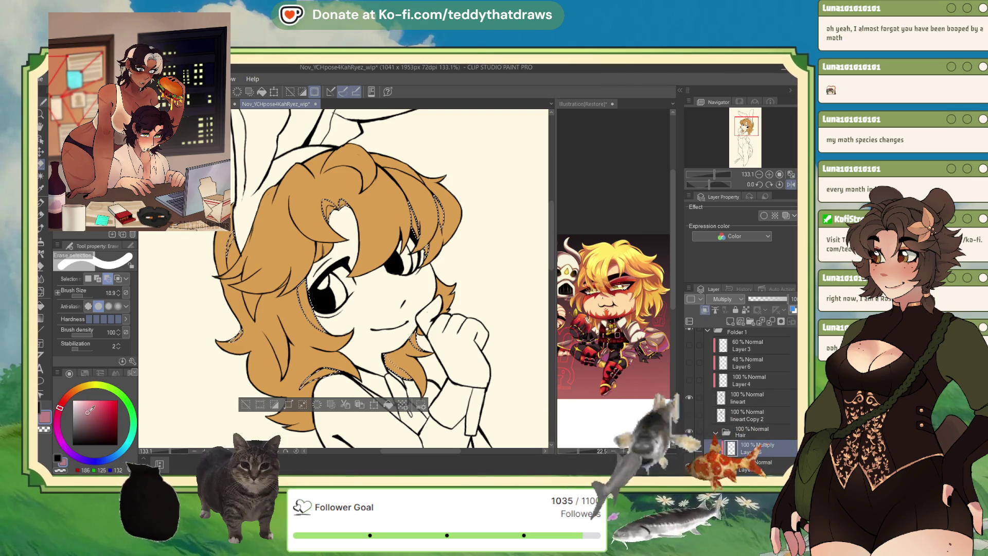
key("alt+Delete")
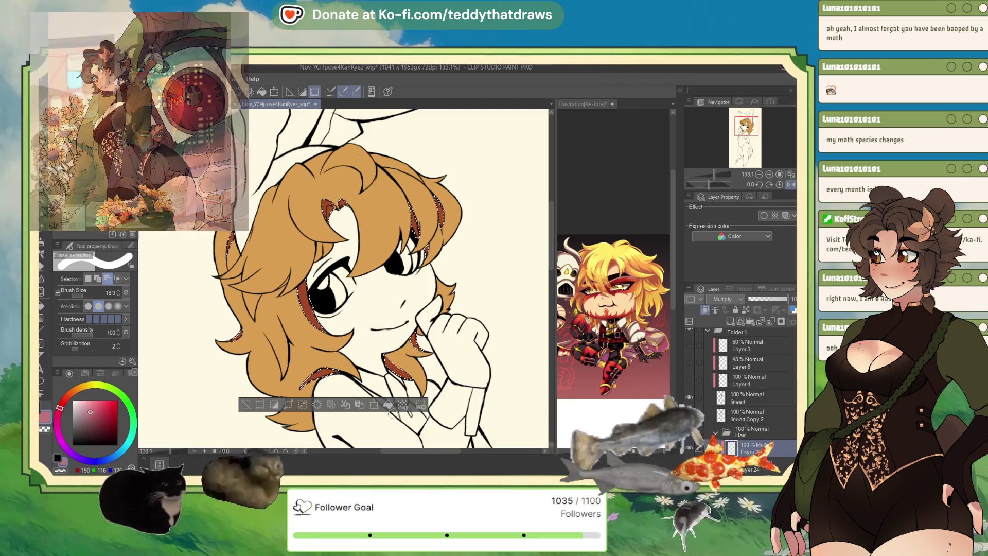
left_click(764, 300)
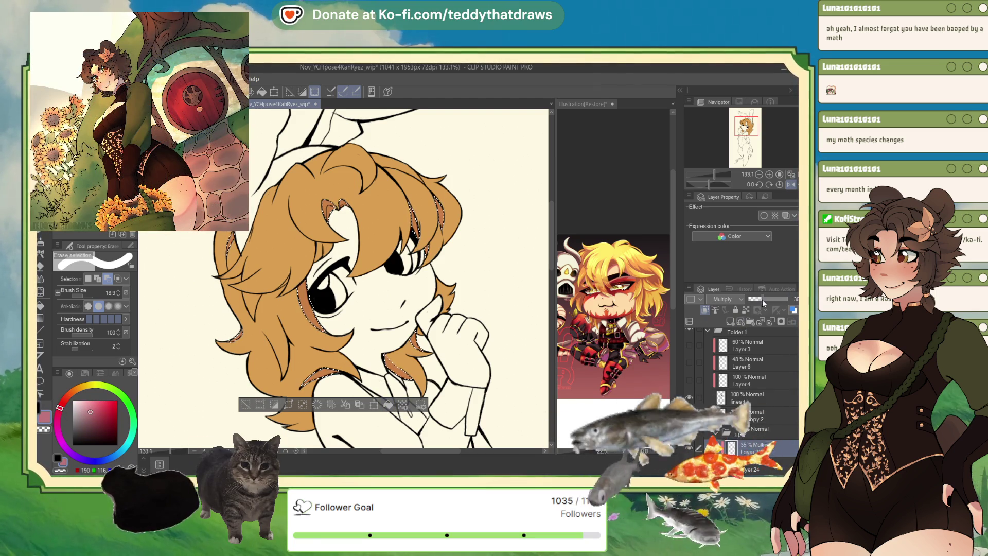
key("ctrl+d")
scroll(313, 203, "down", 1)
scroll(313, 203, "up", 5)
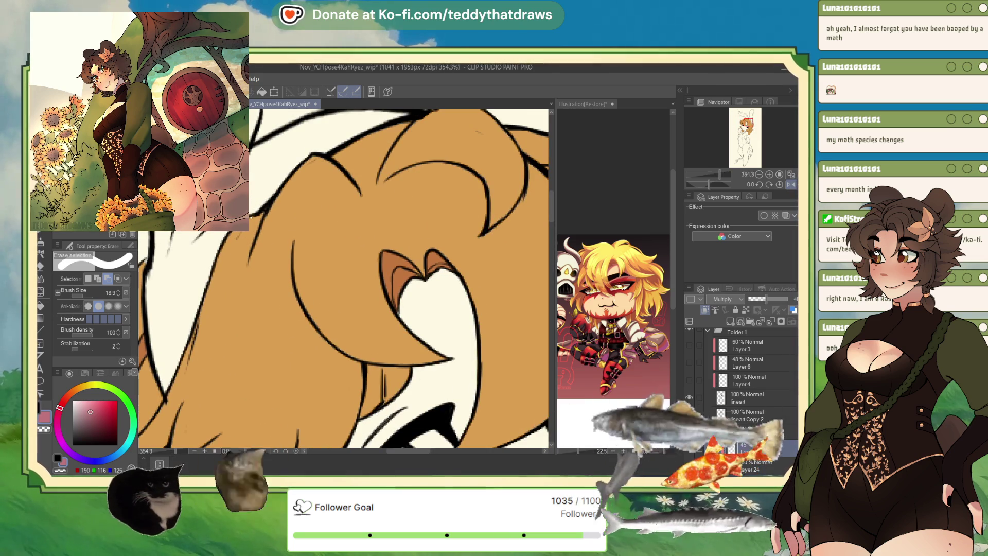
key("p")
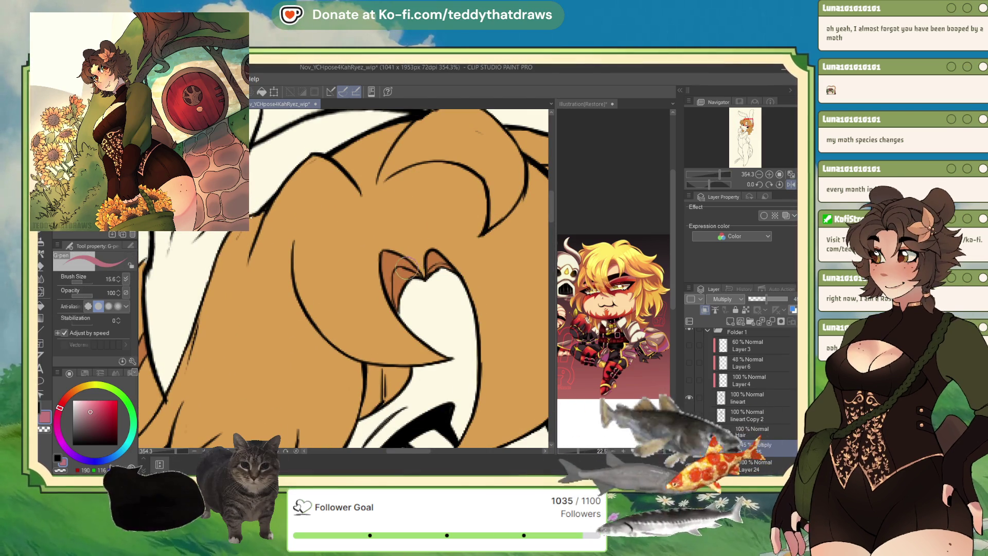
scroll(439, 267, "down", 2)
scroll(440, 266, "down", 4)
scroll(397, 278, "down", 1)
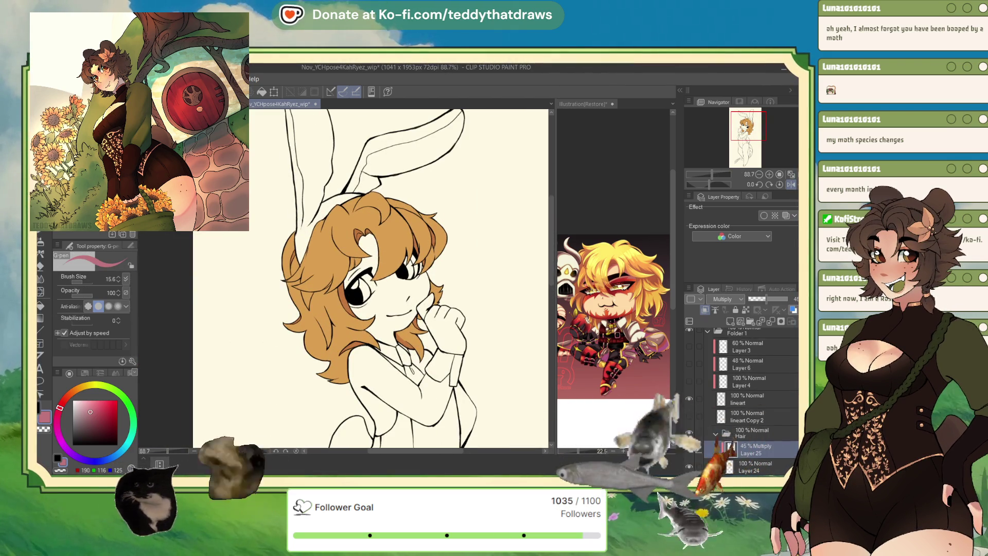
scroll(691, 367, "down", 1)
left_click_drag(690, 370, 689, 398)
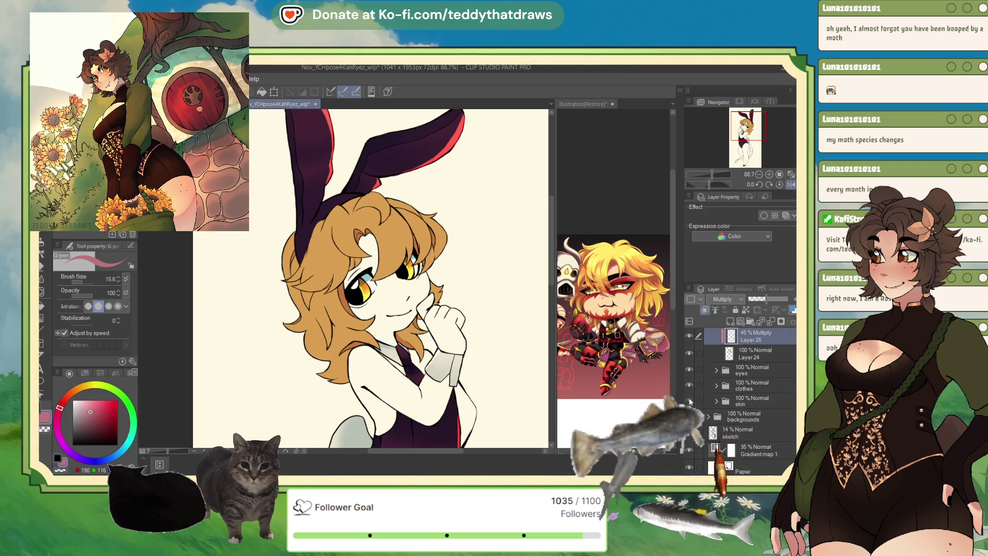
scroll(455, 338, "down", 1)
scroll(455, 337, "up", 1)
scroll(455, 337, "up", 2)
scroll(455, 337, "up", 2)
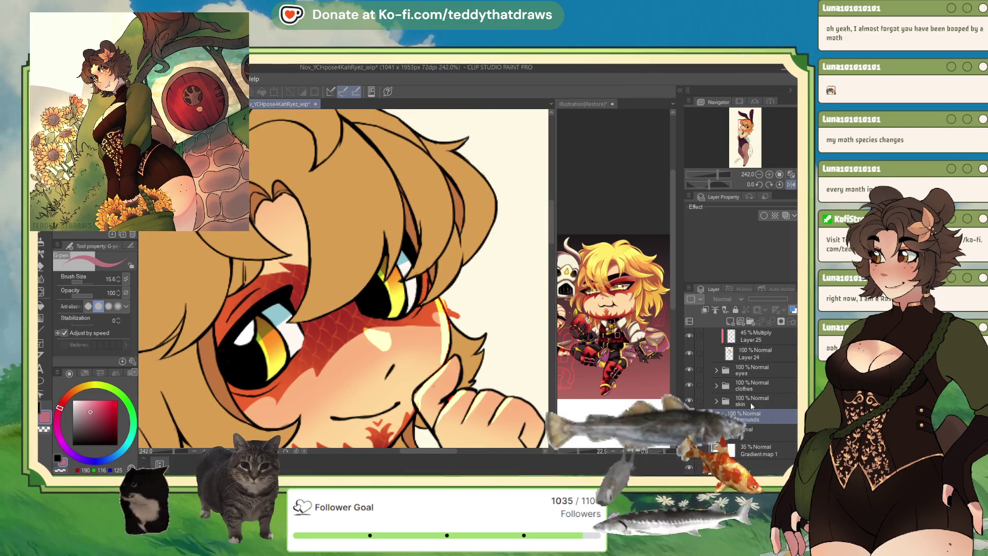
- Browse the clothes, eyes and skin folders' layers, then select the 45% Multiply hair shading Layer 25
left_click(753, 385)
left_click(753, 370)
left_click(716, 400)
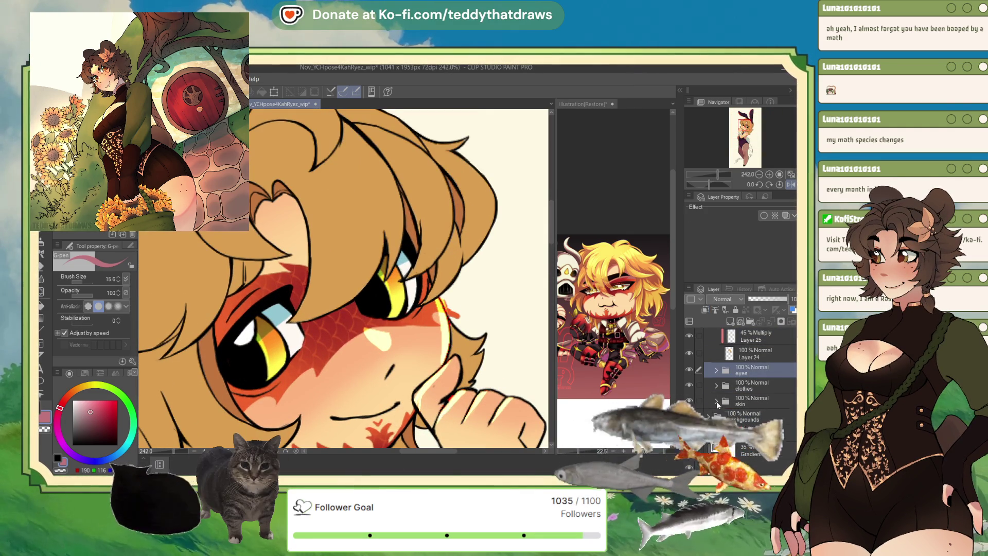
left_click(753, 434)
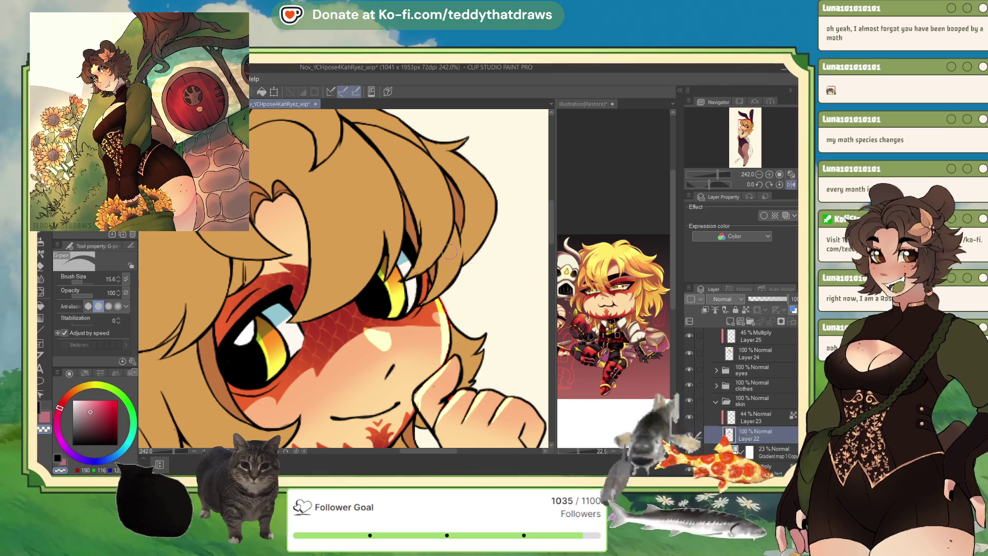
scroll(328, 219, "down", 3)
scroll(328, 220, "up", 2)
scroll(329, 219, "down", 2)
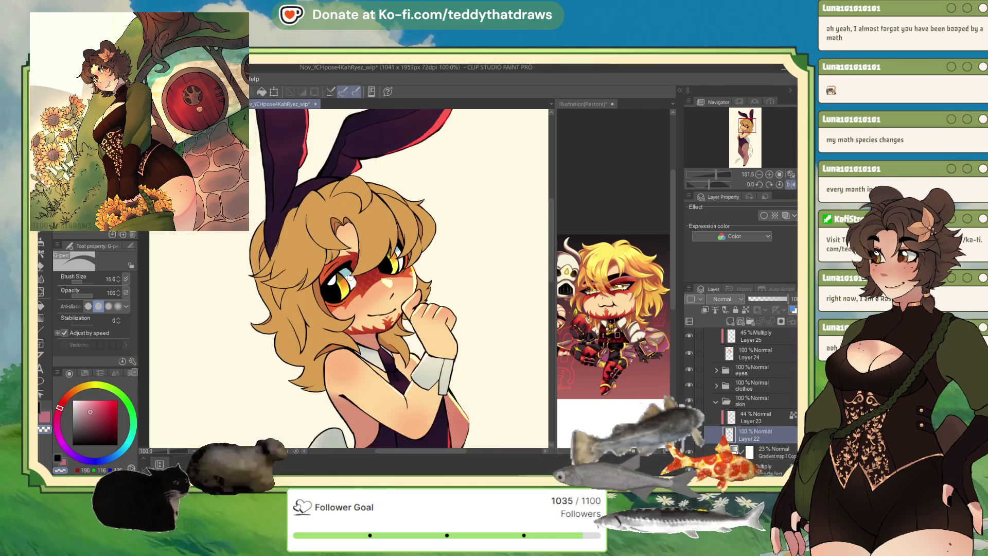
scroll(328, 219, "up", 2)
scroll(772, 358, "up", 1)
left_click(755, 428)
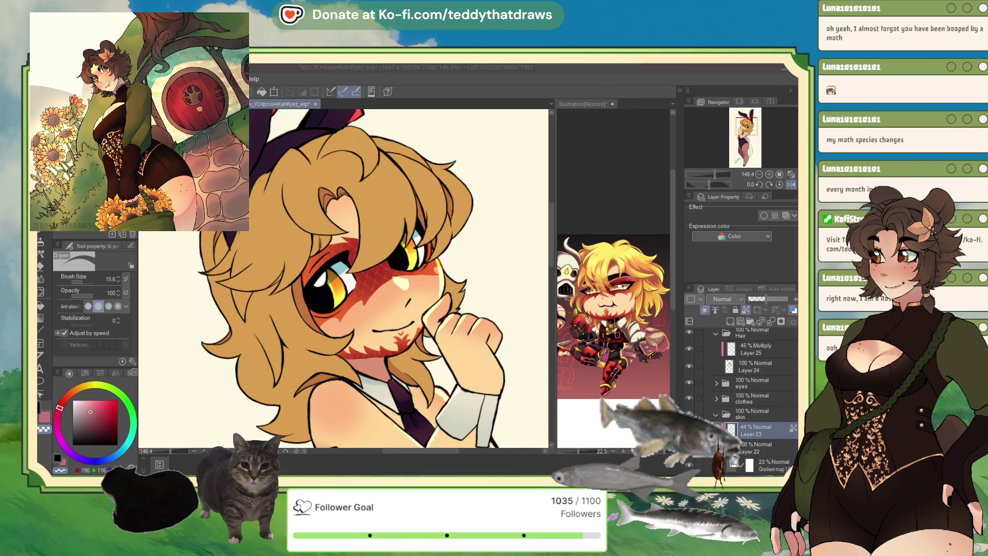
scroll(754, 370, "up", 1)
scroll(753, 370, "up", 1)
left_click(753, 388)
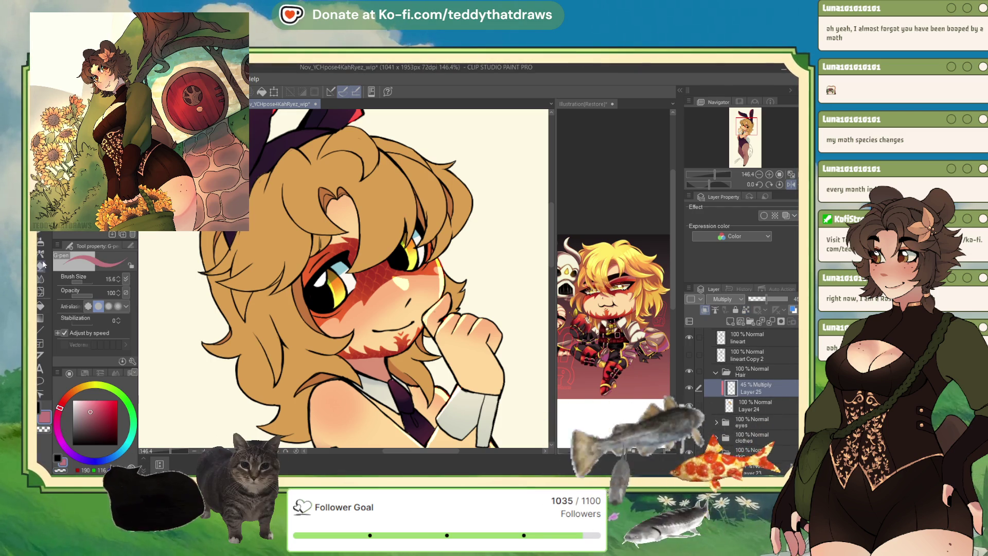
- Airbrush darker shading onto the top-left hair on clipped Multiply Layer 26 at 53% opacity
key("b")
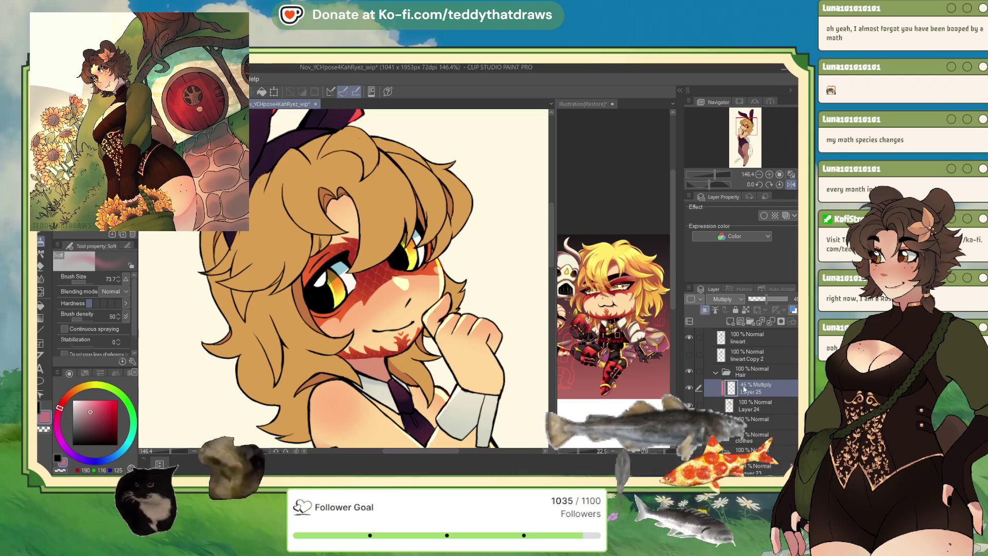
left_click(706, 310)
scroll(718, 301, "down", 2)
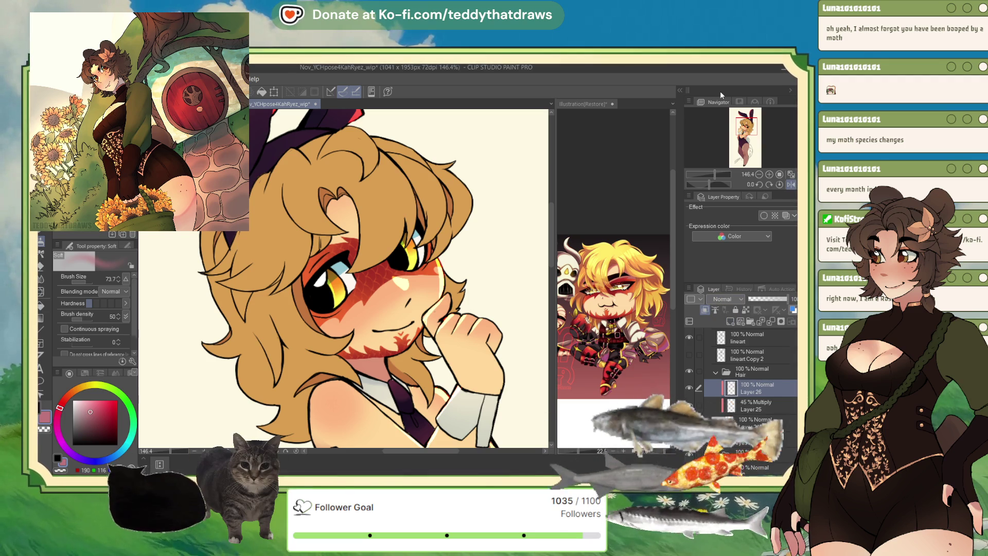
mouse_move(325, 139)
left_mouse_down()
mouse_move(305, 189)
mouse_move(433, 154)
left_mouse_up()
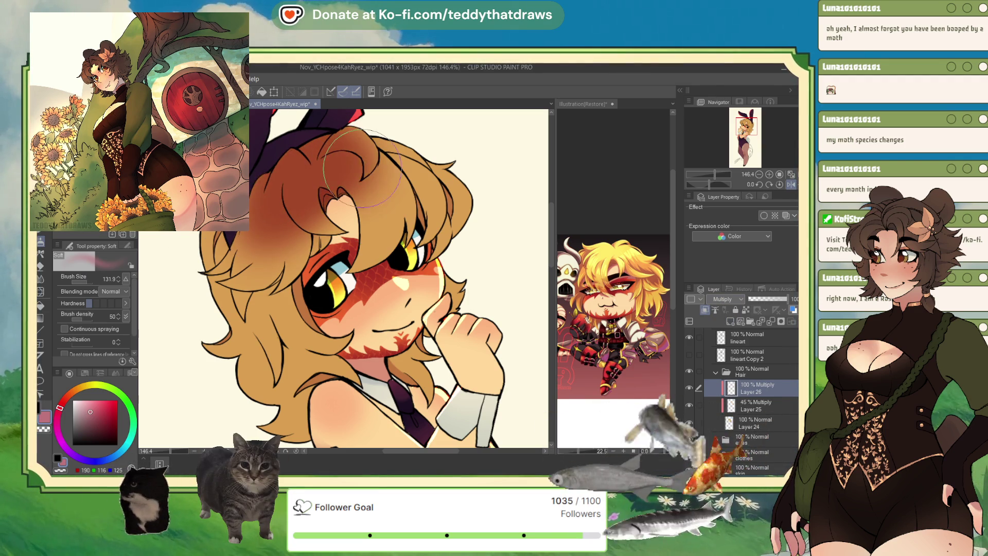
mouse_move(286, 170)
left_mouse_down()
mouse_move(229, 286)
mouse_move(297, 163)
left_mouse_up()
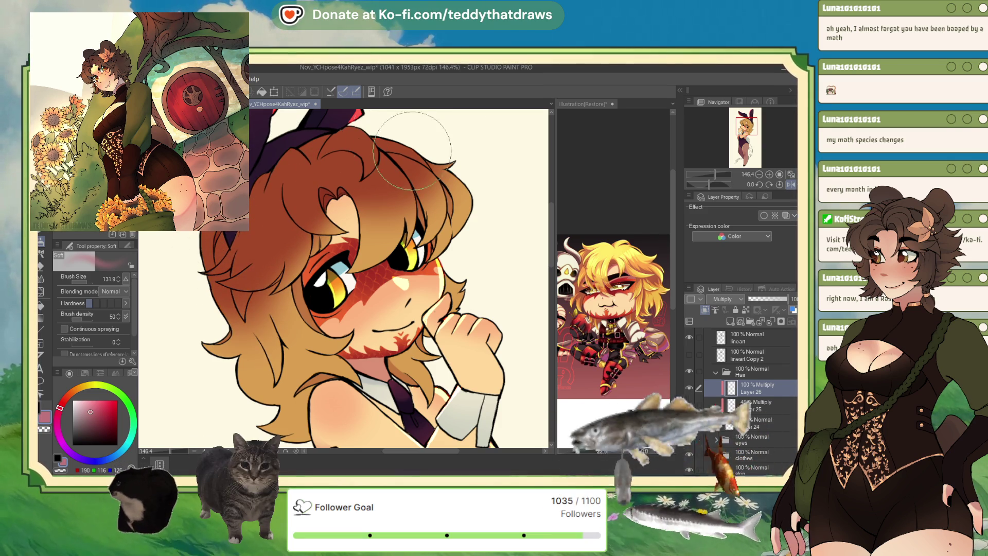
left_click(764, 299)
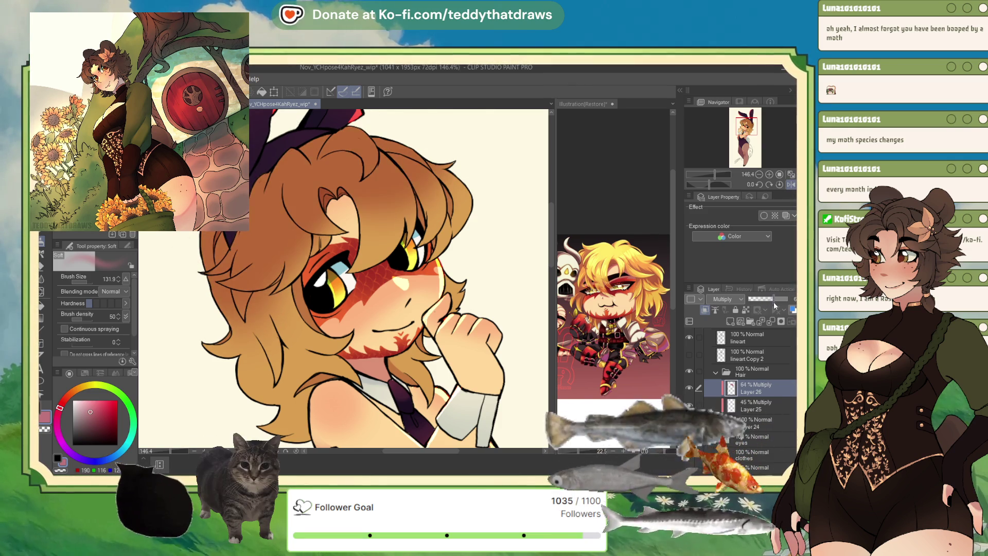
left_click_drag(765, 300, 769, 302)
- Add clipped Soft light Layer 27 with a light peach glow at 56%, a new Layer 28, and mirror the view
left_click(515, 353, "alt")
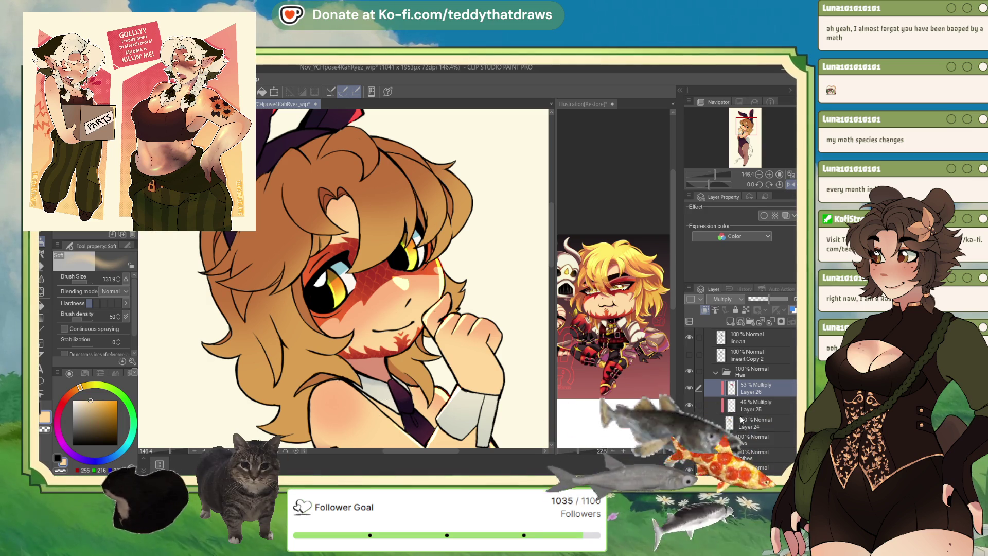
left_click(730, 321)
left_click(704, 310)
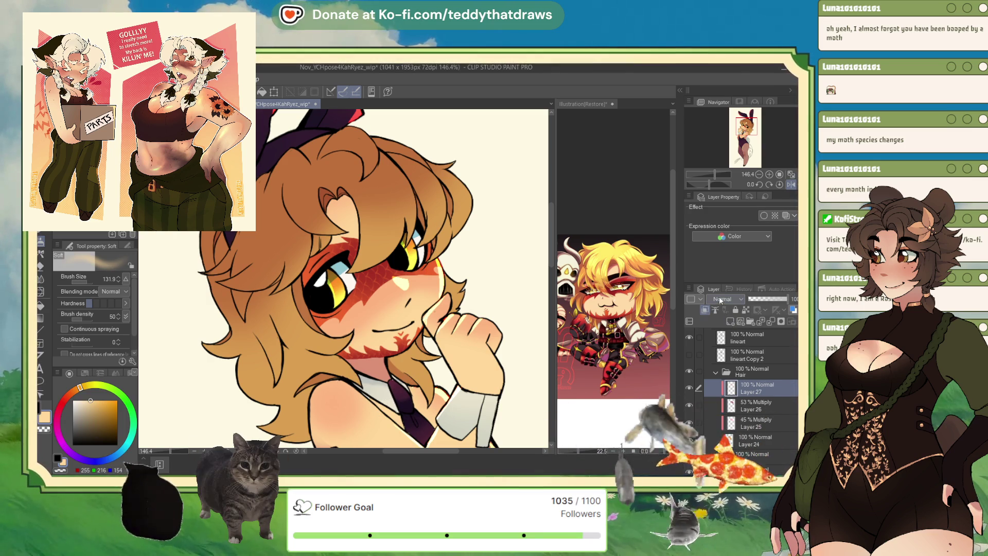
left_click(722, 299)
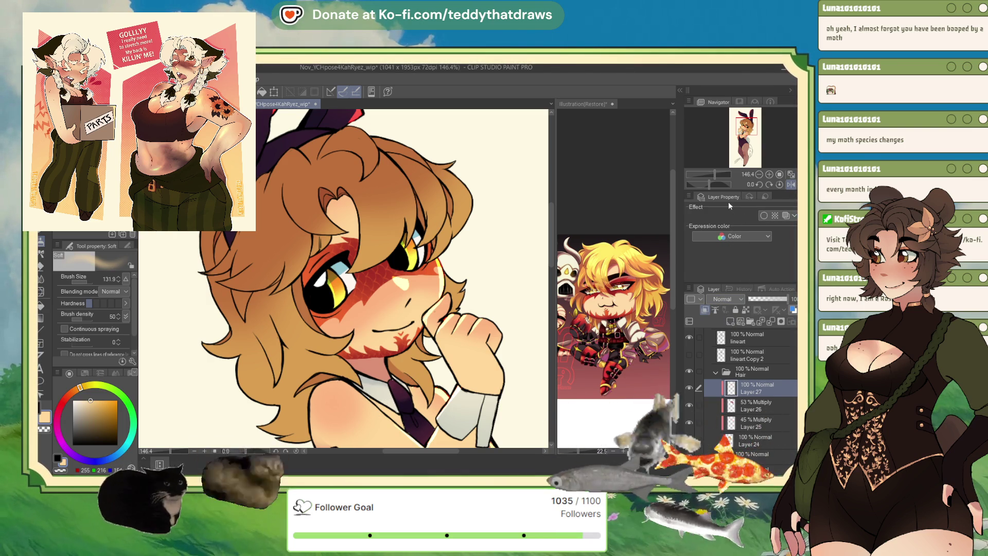
left_click(725, 199)
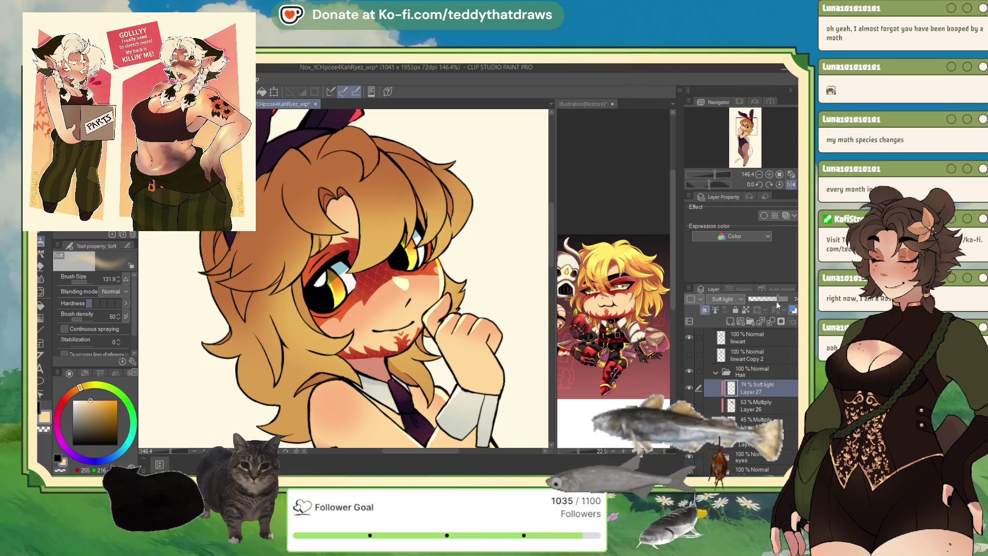
left_click_drag(776, 302, 770, 302)
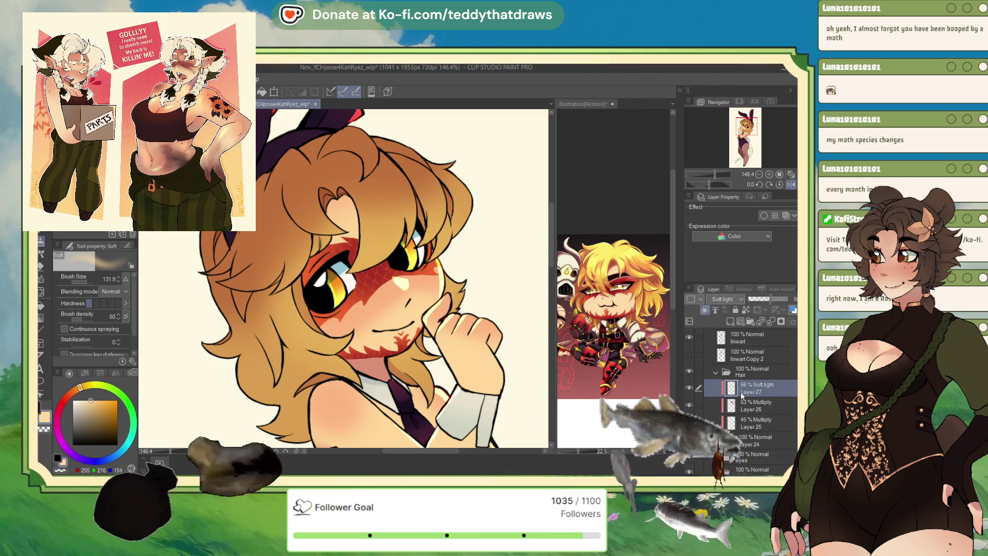
left_click(731, 320)
scroll(723, 301, "down", 2)
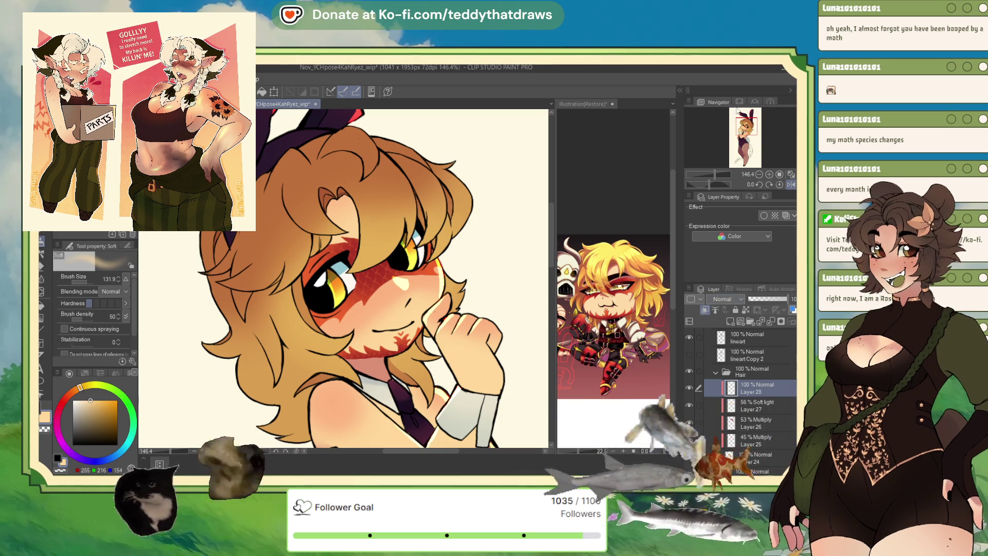
left_click(783, 186)
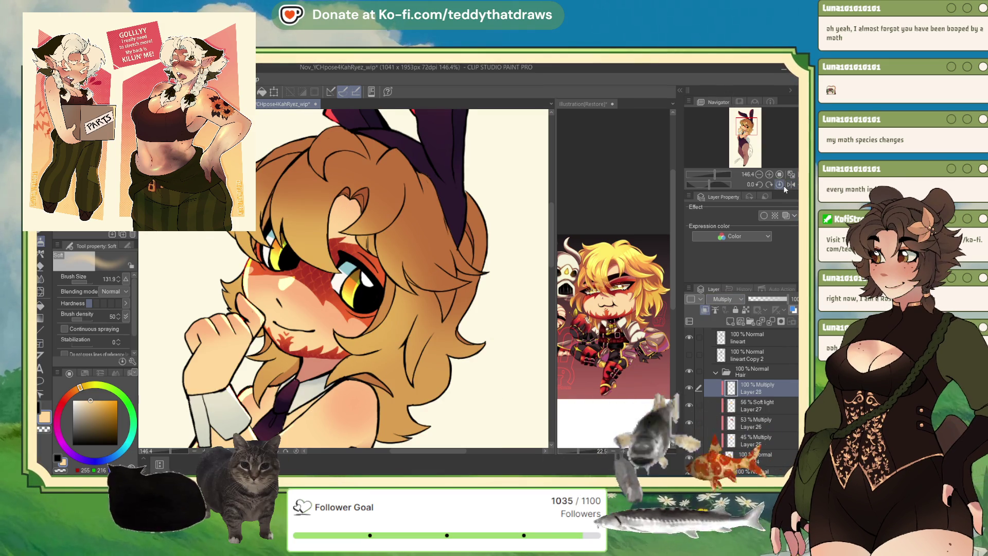
- Switch from the soft airbrush back to the crisp G-pen for inking
key("p")
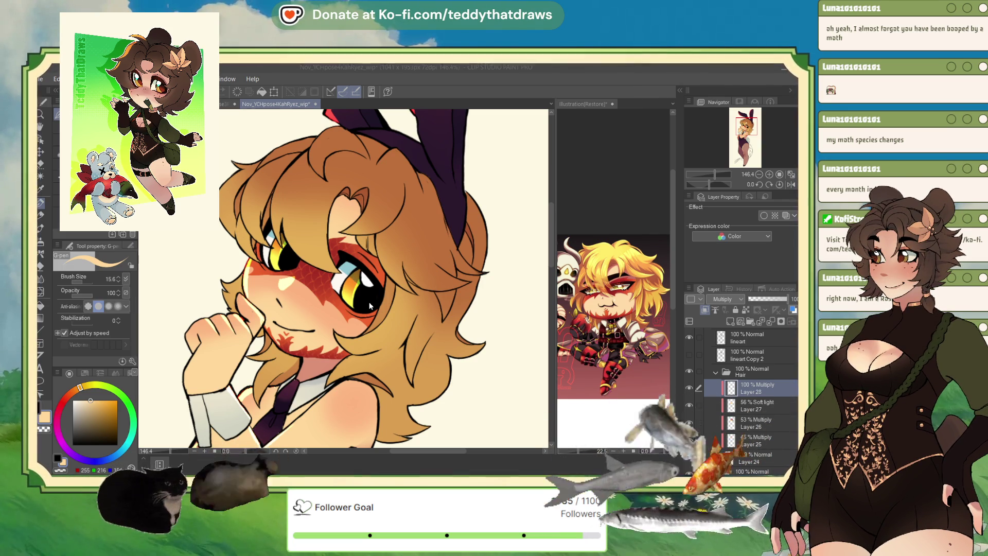
- With the So Fluffy brush in pink-red, shade the crown and upper left of the hair on Layer 28
left_click(120, 263)
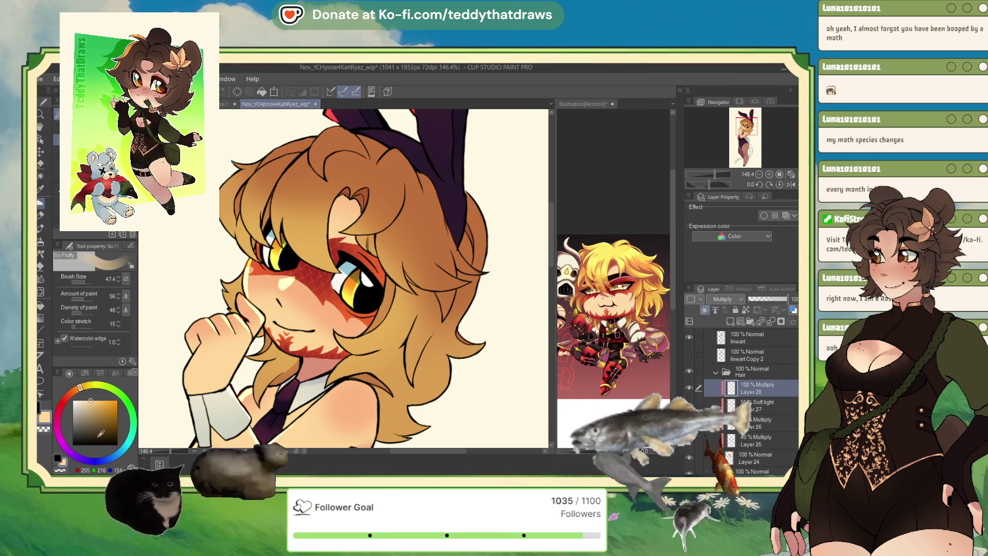
left_click(110, 411)
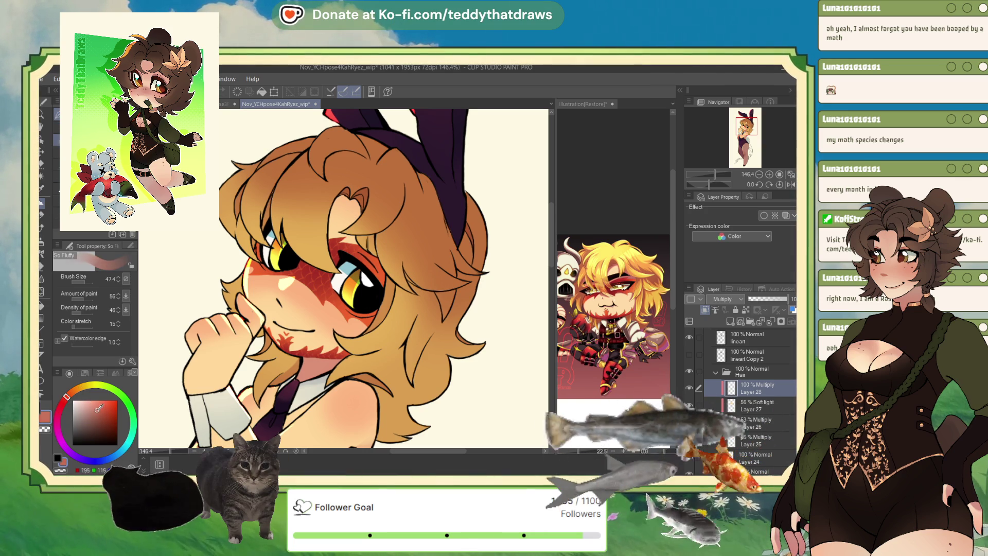
scroll(348, 278, "up", 2)
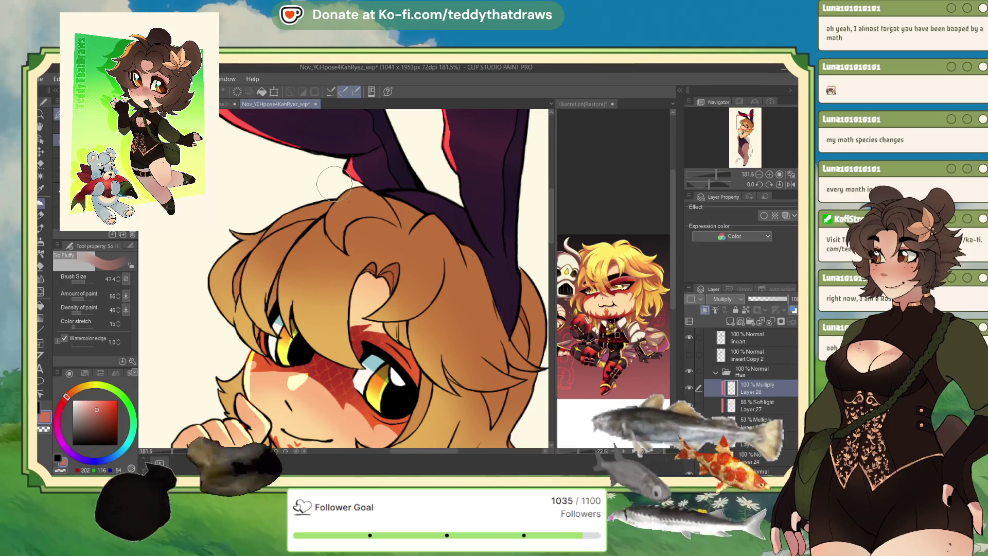
left_click_drag(710, 184, 702, 184)
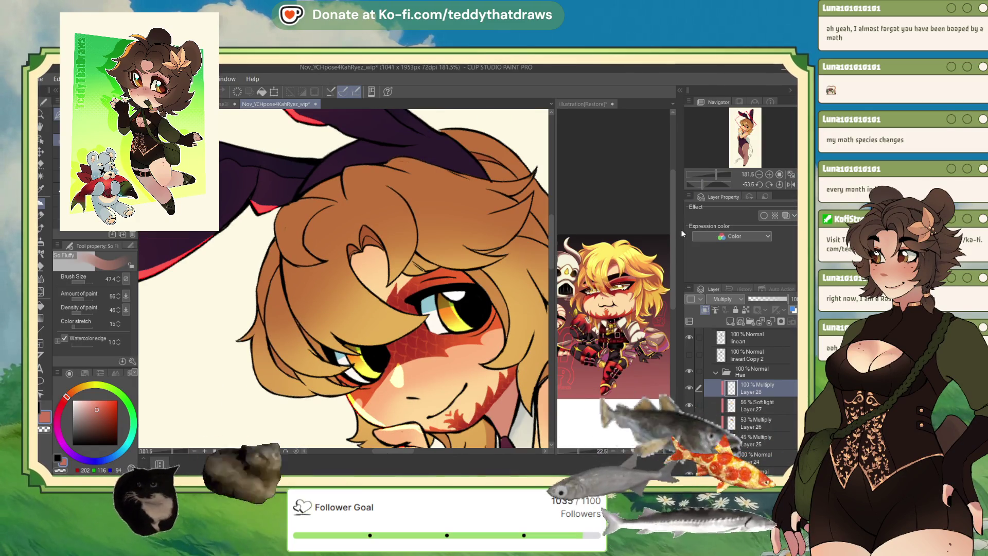
left_click_drag(305, 279, 332, 283)
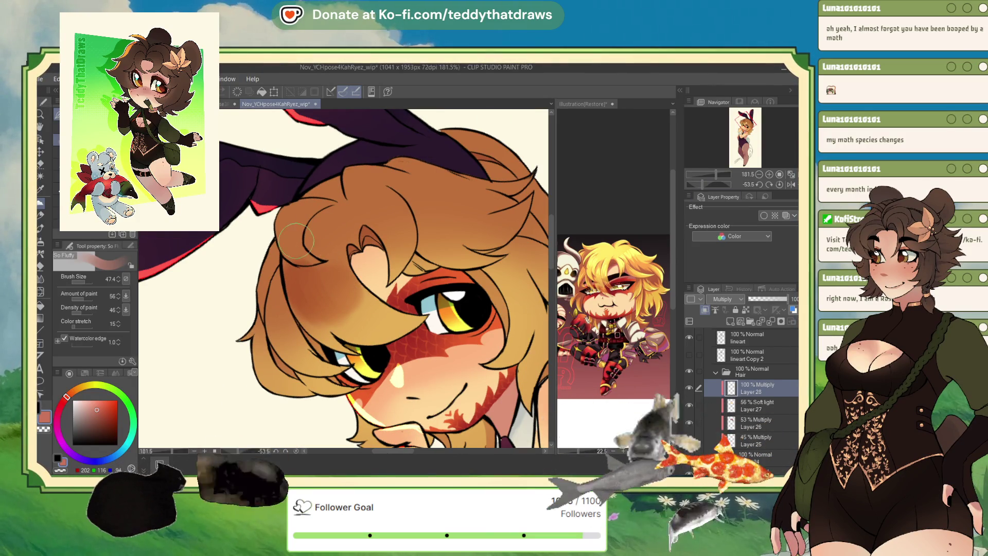
mouse_move(298, 241)
left_mouse_down()
mouse_move(378, 202)
mouse_move(373, 195)
mouse_move(428, 185)
mouse_move(475, 223)
left_mouse_up()
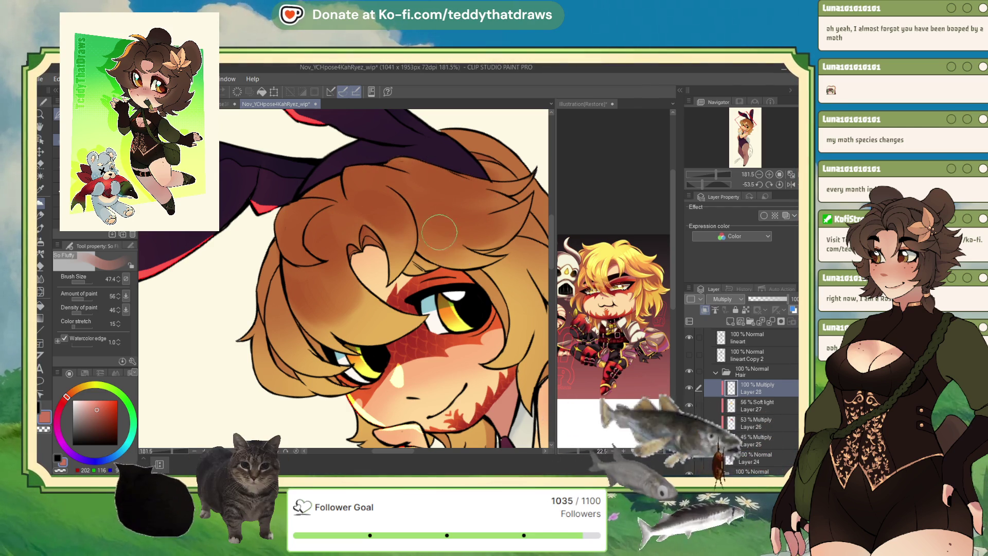
left_click_drag(361, 203, 357, 209)
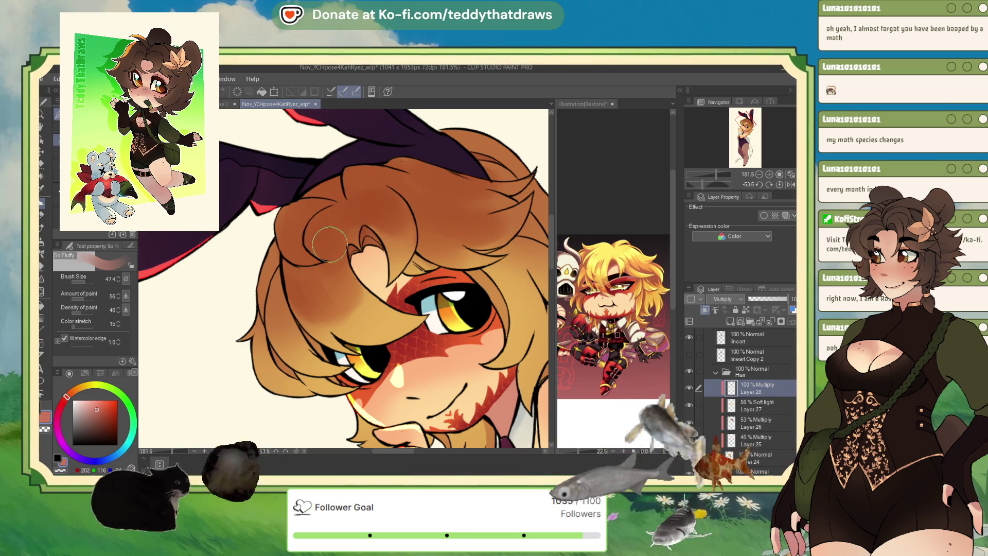
- Deepen the shading down the hair's left edge and reset the view to show the whole character
left_click_drag(301, 245, 272, 282)
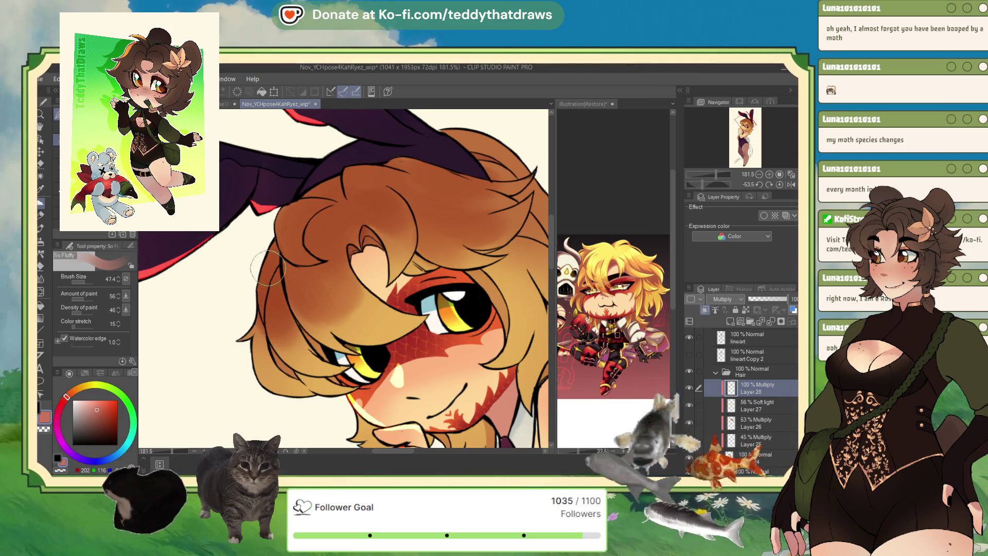
left_click_drag(282, 332, 259, 325)
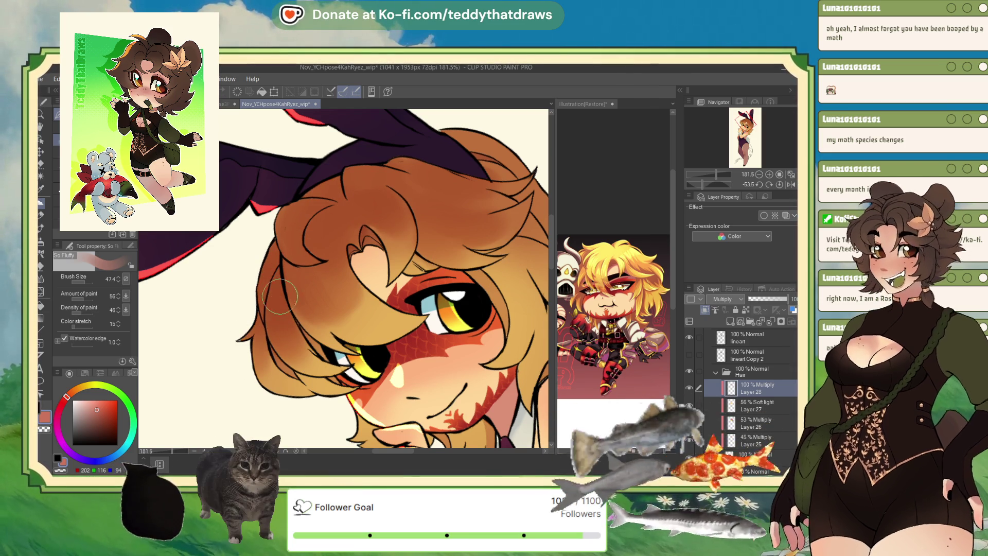
scroll(361, 288, "down", 3)
scroll(431, 241, "up", 2)
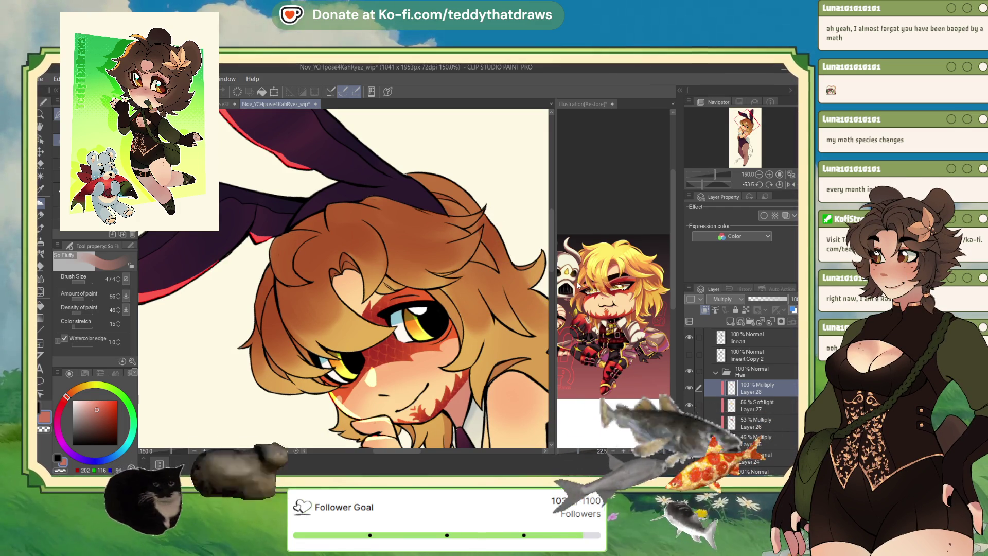
key("ctrl+0")
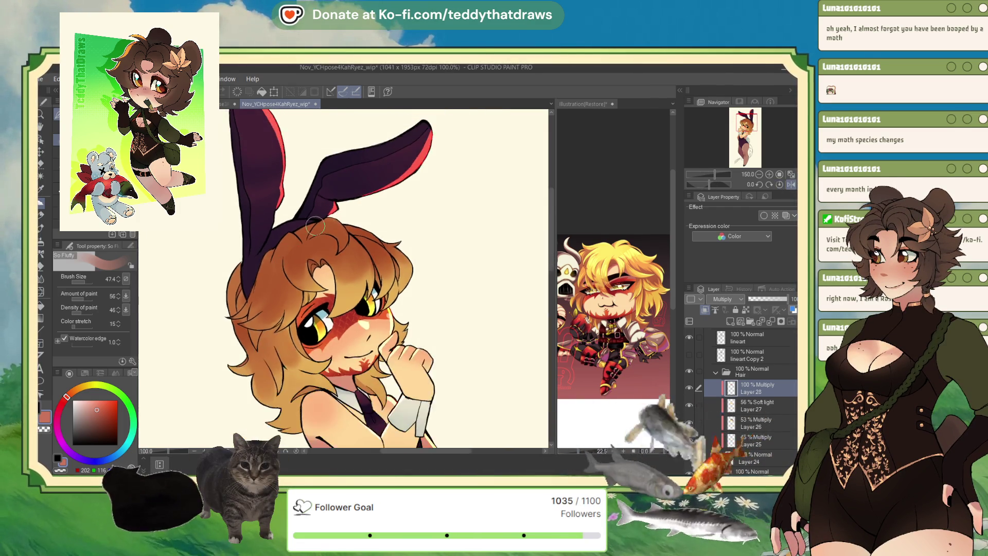
scroll(329, 240, "up", 3)
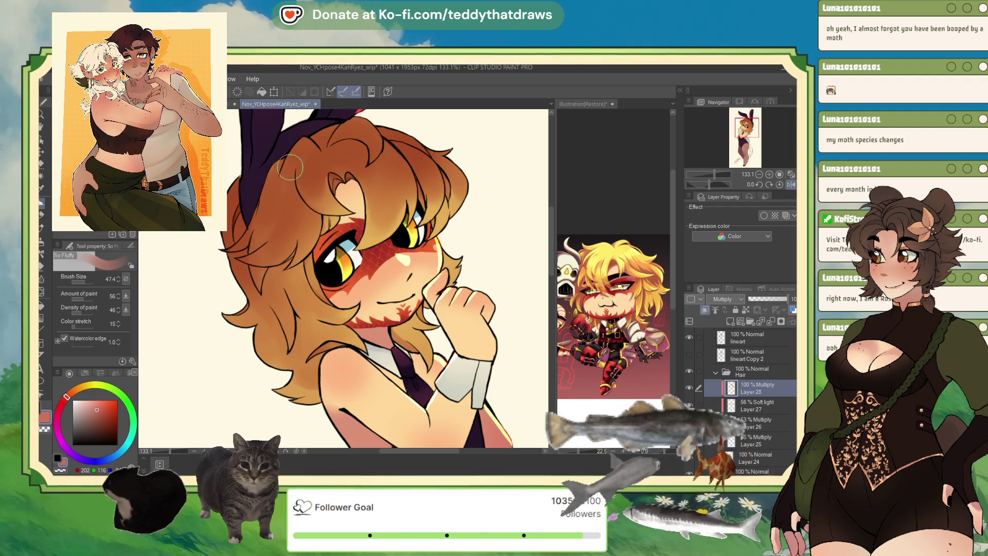
- Lower Multiply Layer 28 hair shading to 44% opacity, check the reference illustration's Layer 7, then return
left_click(766, 299)
scroll(384, 251, "down", 3)
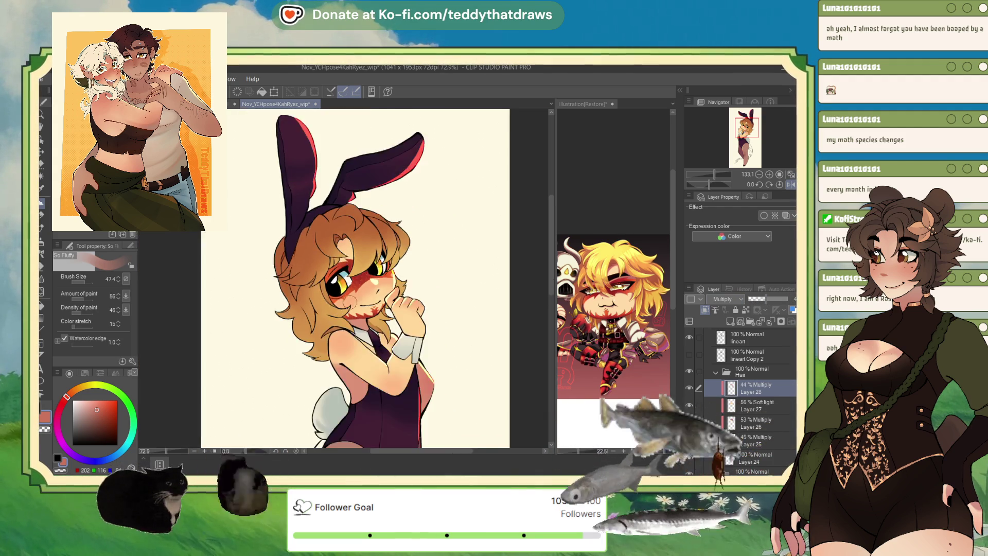
scroll(384, 251, "down", 1)
scroll(383, 251, "up", 2)
scroll(384, 251, "up", 2)
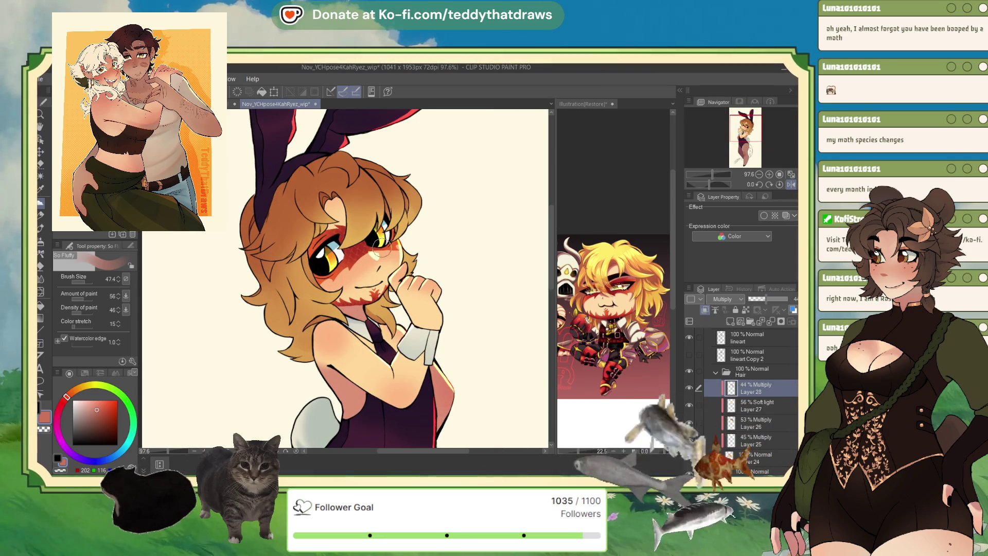
left_click(620, 209)
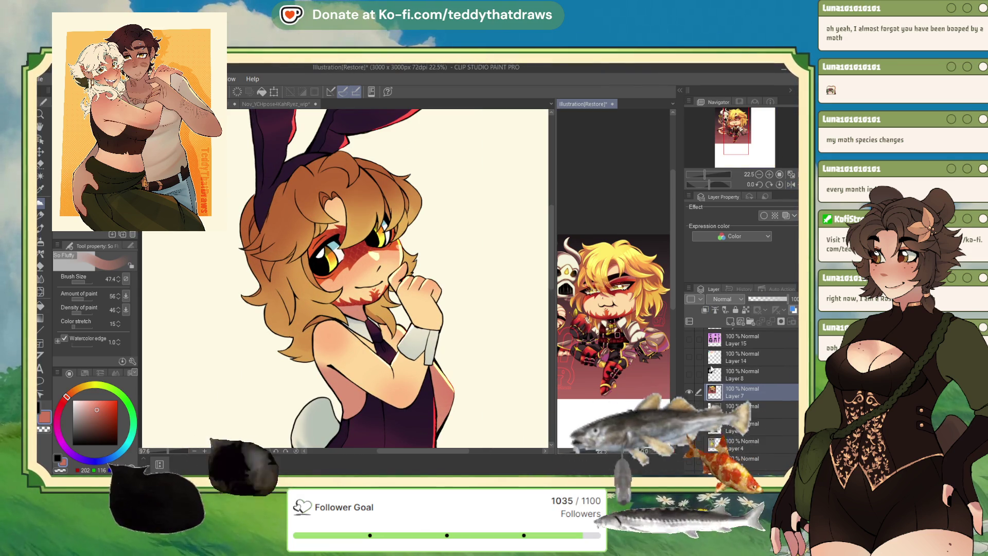
left_click(688, 392)
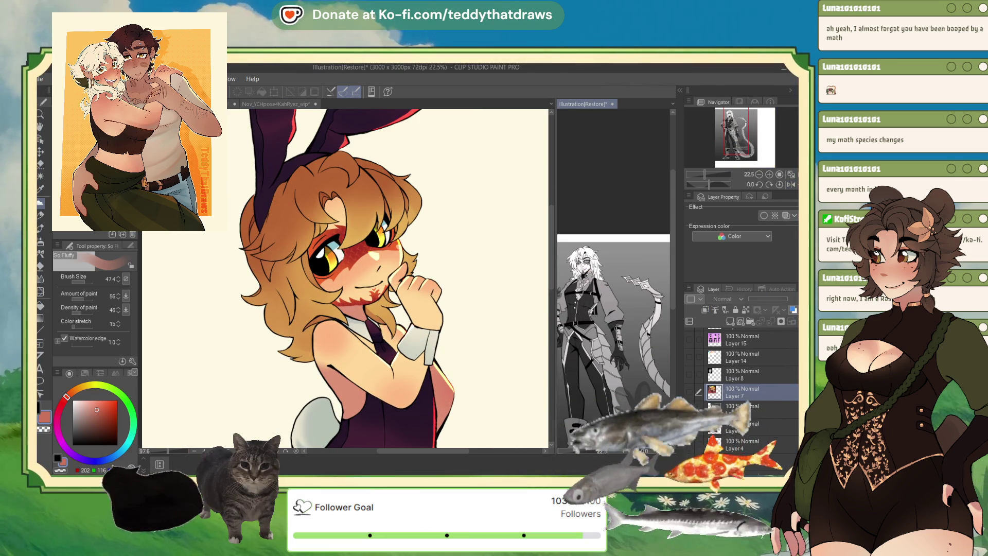
scroll(614, 308, "up", 2)
scroll(613, 309, "up", 3)
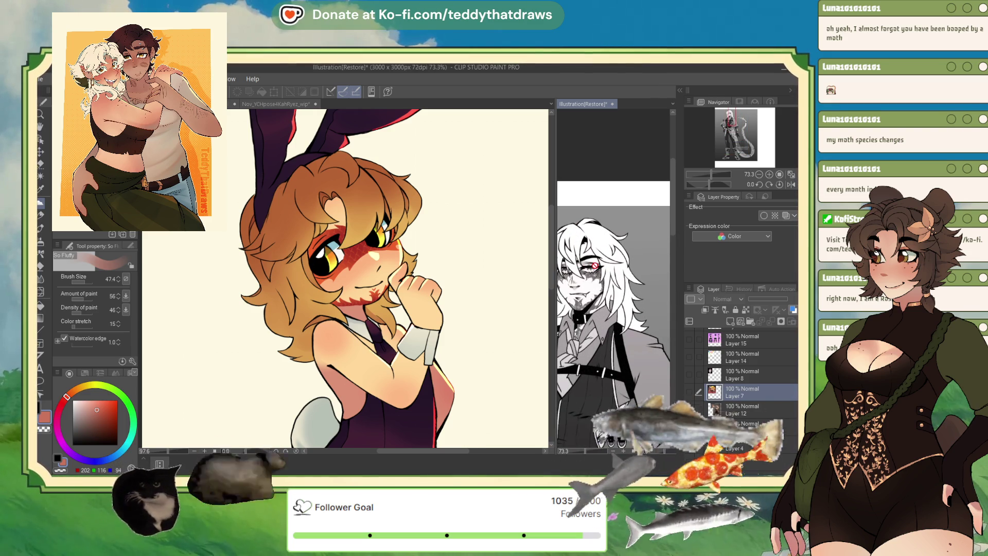
left_click(690, 391)
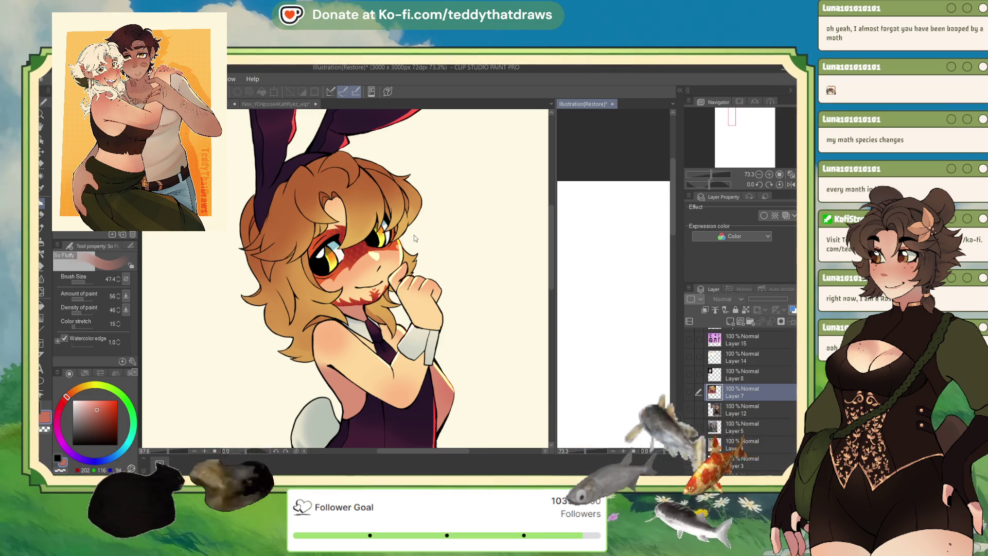
key("ctrl+Tab")
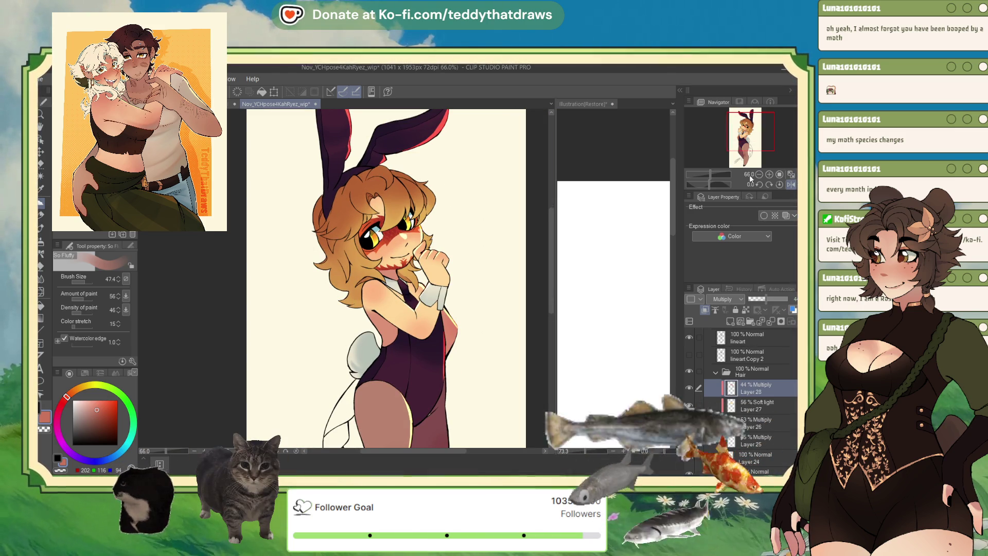
- Paste a Gradient Map tint layer over the hair and reduce its opacity to 11%
key("ctrl+v")
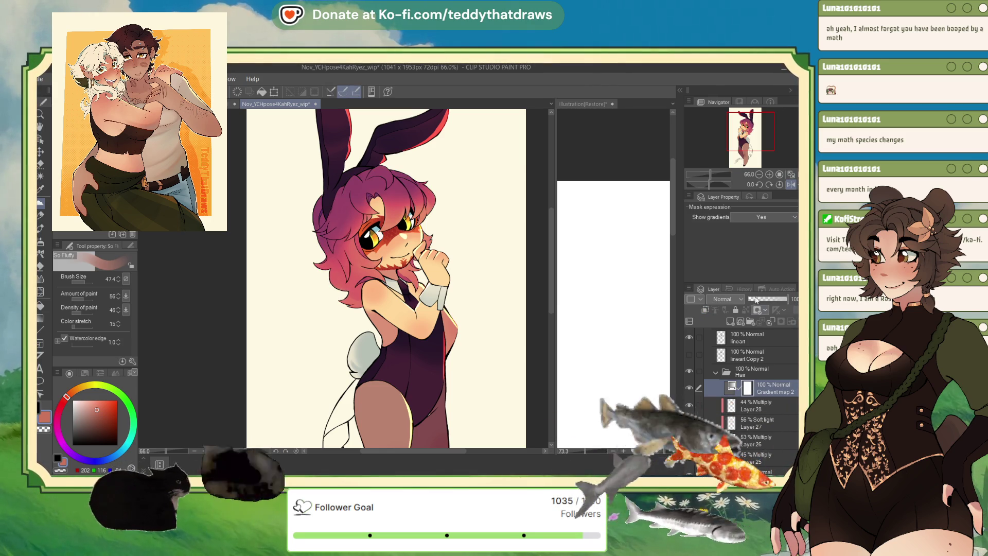
left_click(757, 299)
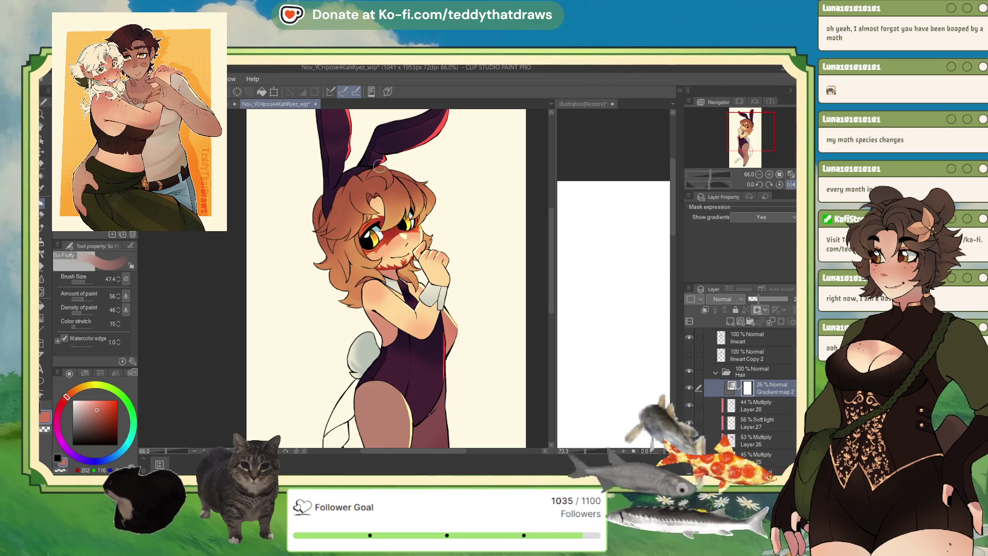
scroll(378, 174, "up", 1)
scroll(378, 174, "up", 1)
left_click(749, 299)
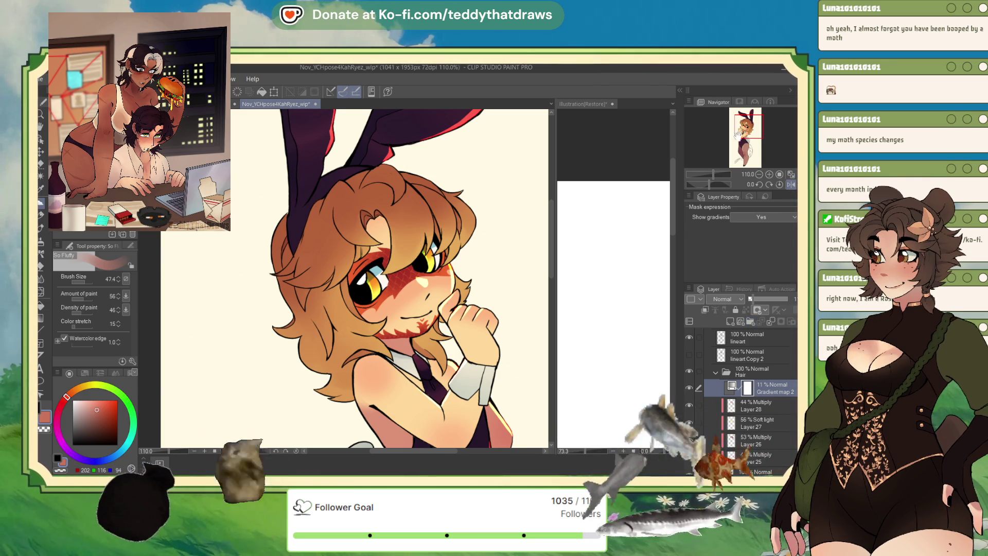
scroll(474, 177, "down", 5)
scroll(373, 286, "up", 1)
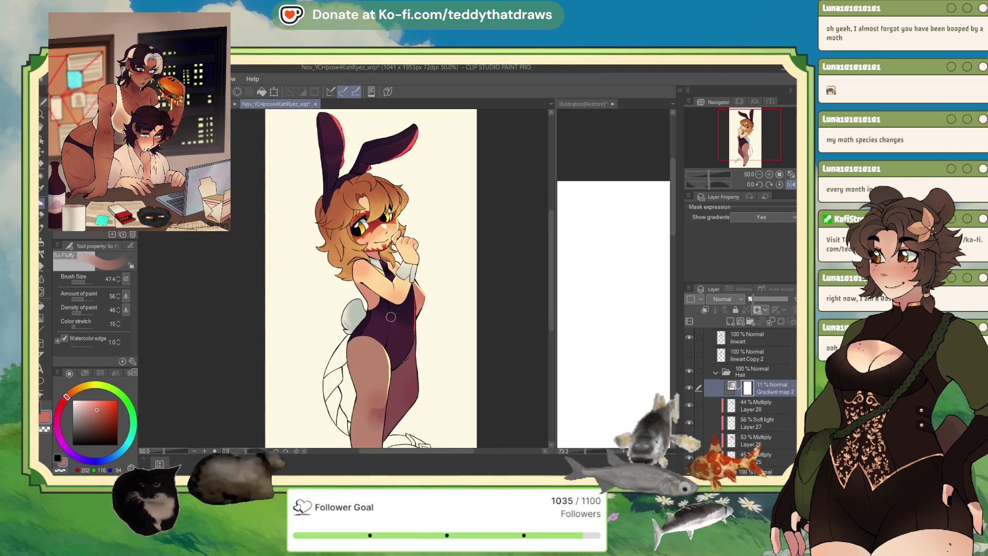
- Collapse the Hair folder and create a new layer folder named 'tail' above it
left_click(716, 371)
left_click(745, 324)
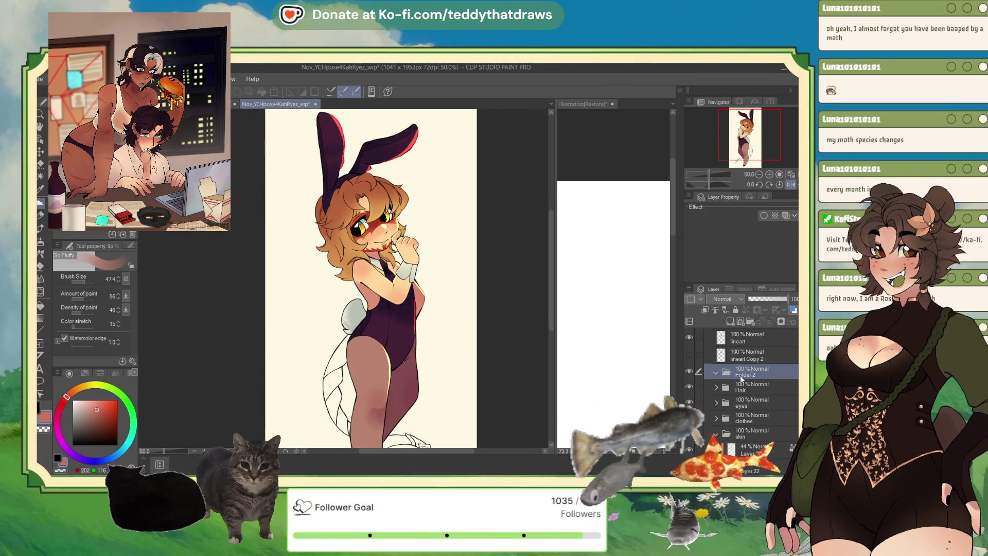
type("tail")
key("Return")
scroll(554, 299, "down", 1)
scroll(553, 299, "up", 2)
left_click(602, 162)
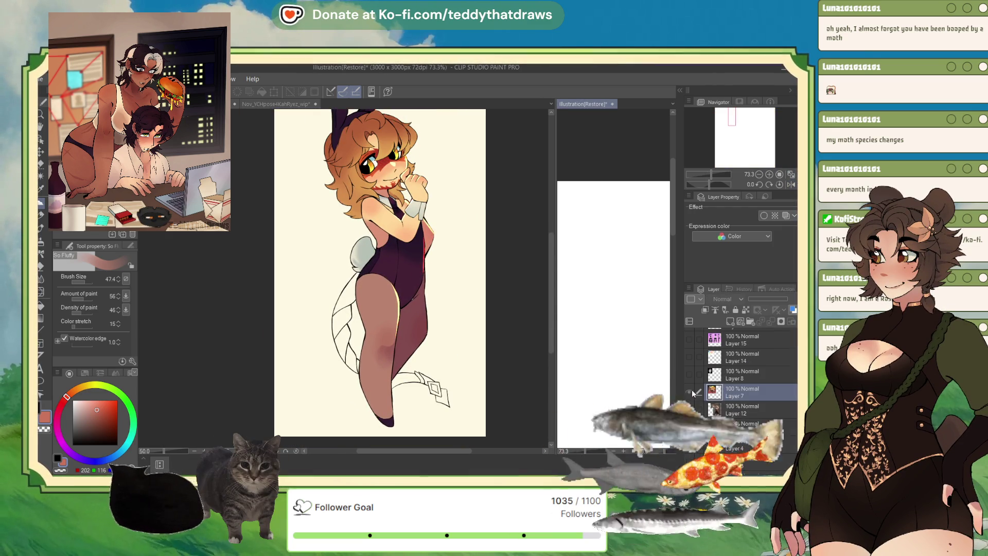
scroll(606, 232, "down", 2)
scroll(608, 281, "down", 2)
scroll(608, 281, "down", 1)
scroll(614, 309, "up", 2)
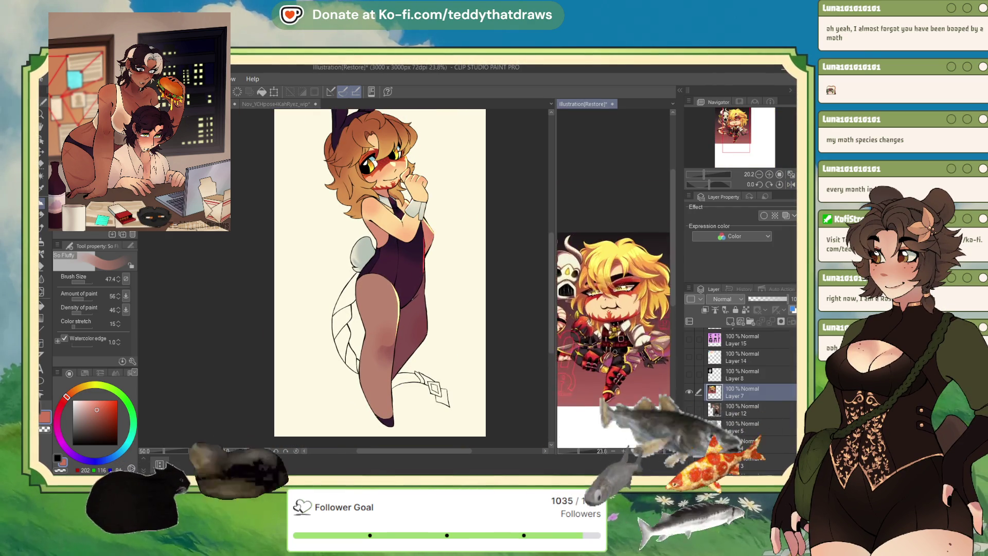
scroll(613, 309, "down", 2)
scroll(613, 309, "up", 2)
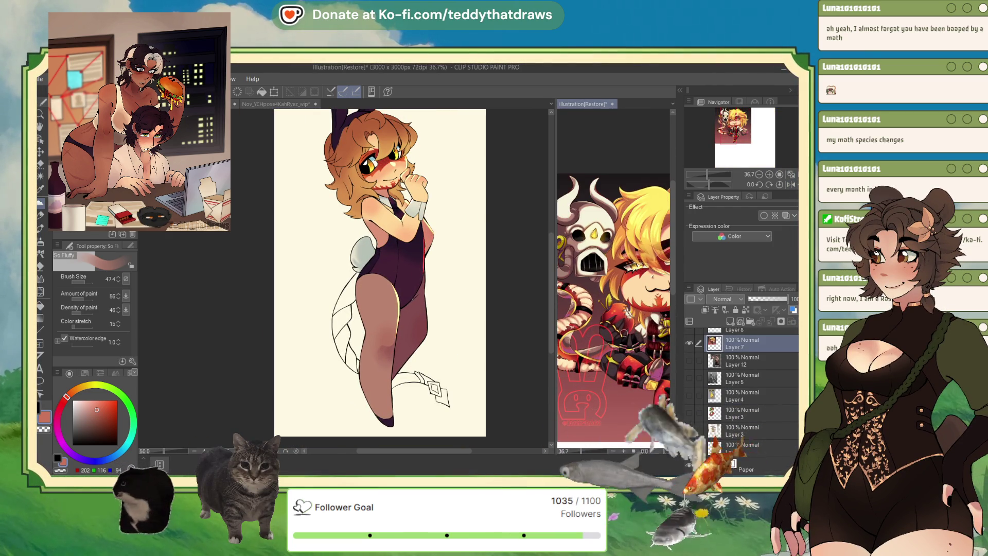
scroll(604, 344, "down", 1)
scroll(602, 342, "up", 3)
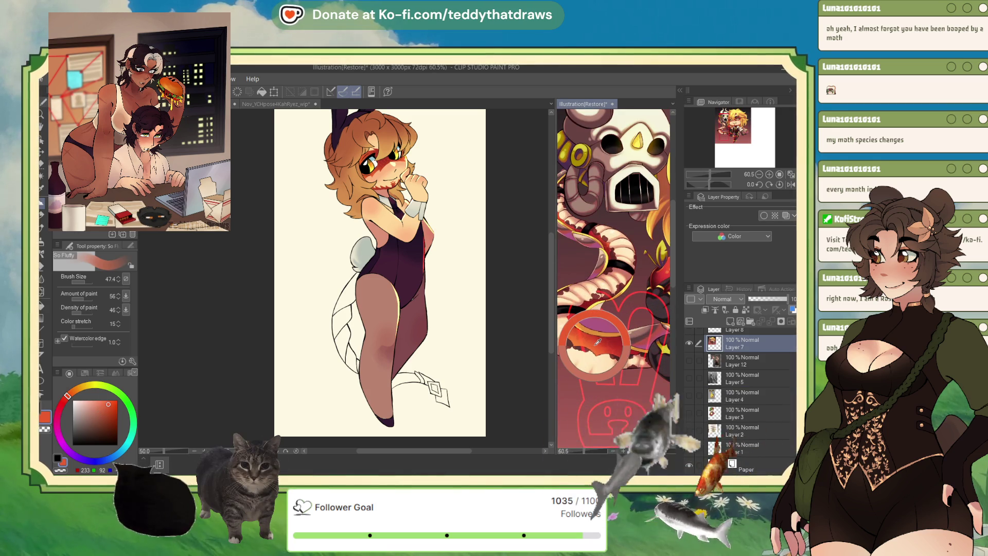
scroll(609, 362, "down", 2)
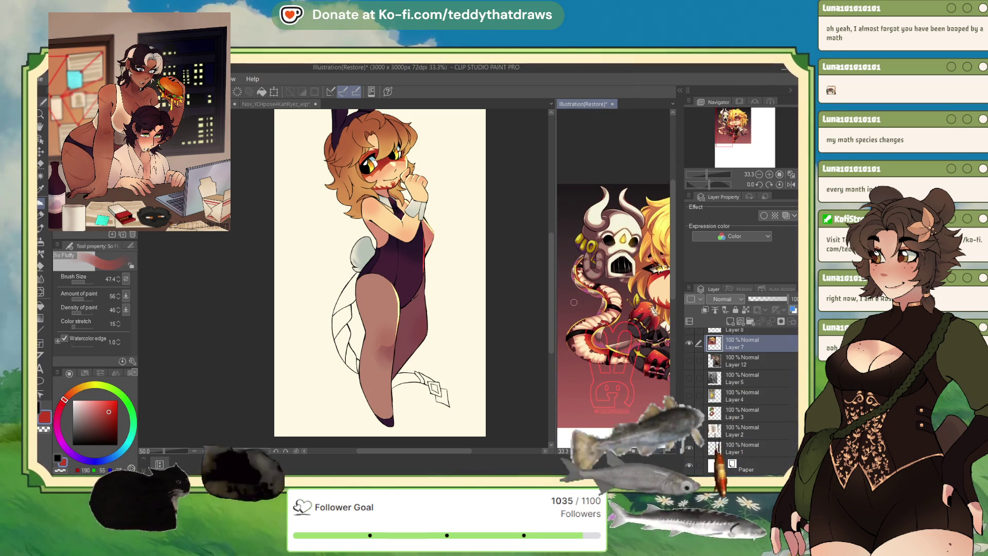
scroll(609, 366, "up", 1)
scroll(609, 367, "up", 1)
left_click(469, 303)
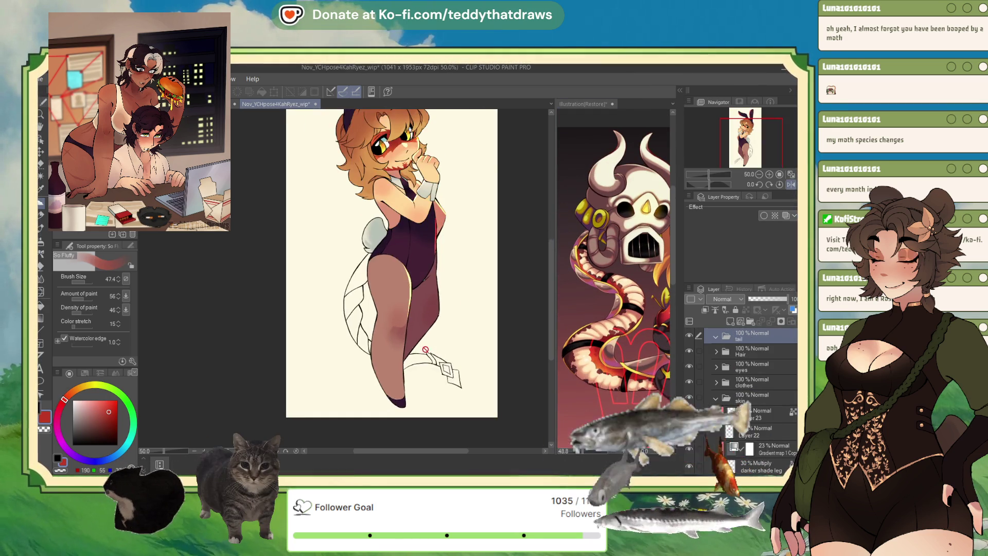
scroll(463, 301, "up", 1)
scroll(396, 279, "up", 1)
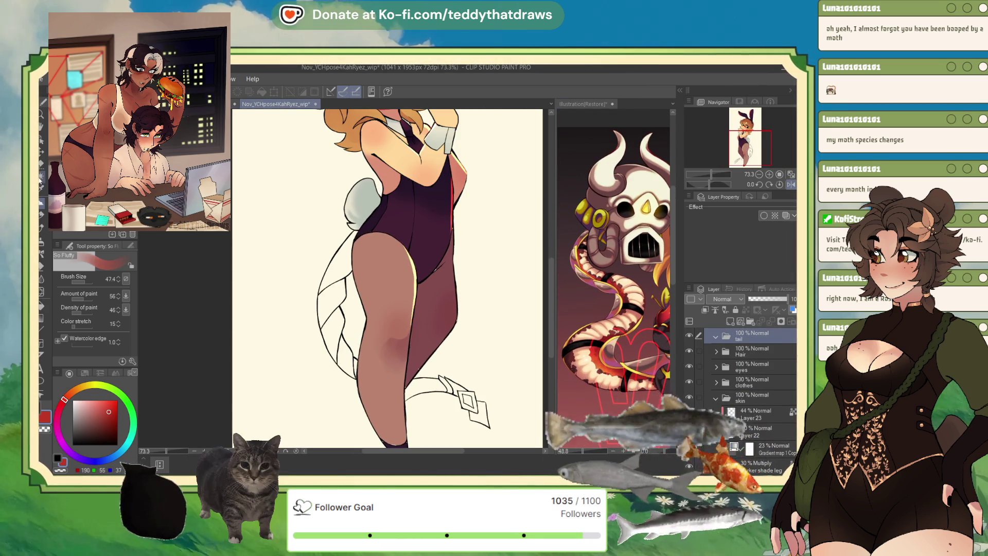
- Auto-select the tail, fill it red on new Layer 29, and sample a cream colour for the pen
key("w")
left_click(355, 311)
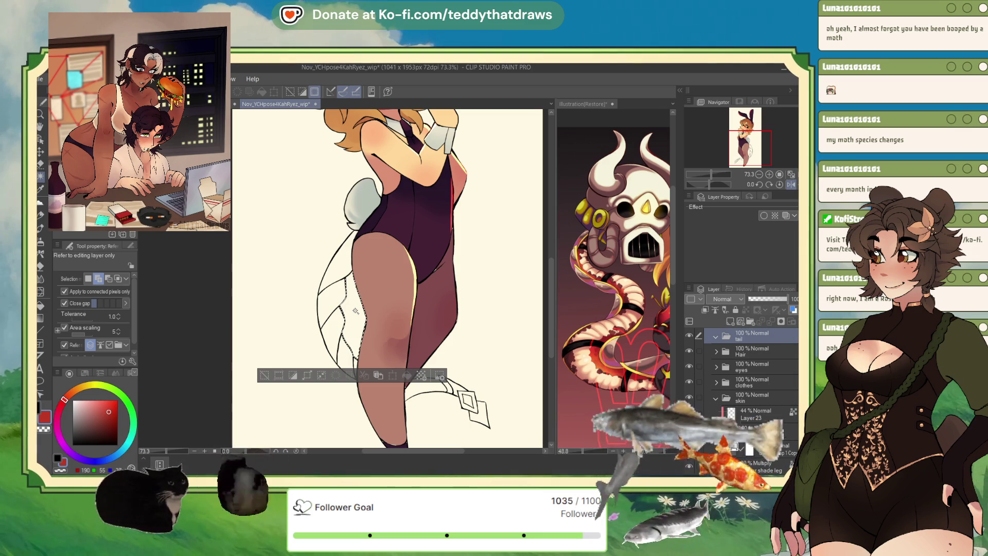
left_click(729, 321)
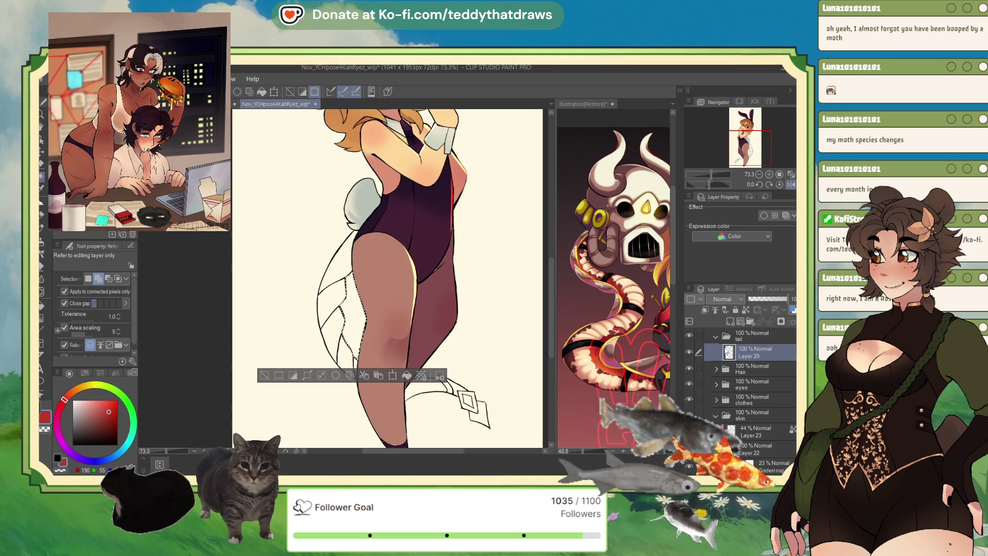
left_click(428, 389, "shift")
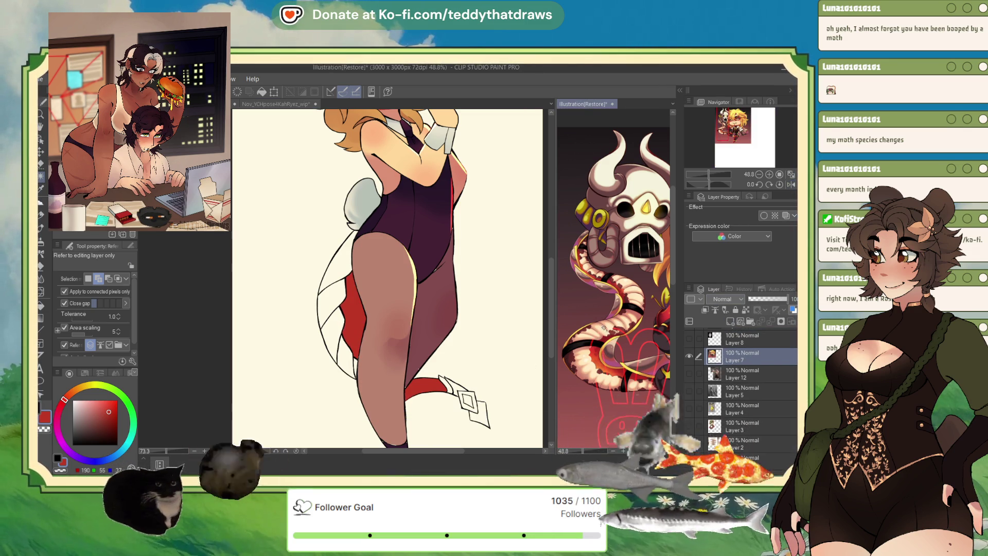
left_click(598, 340)
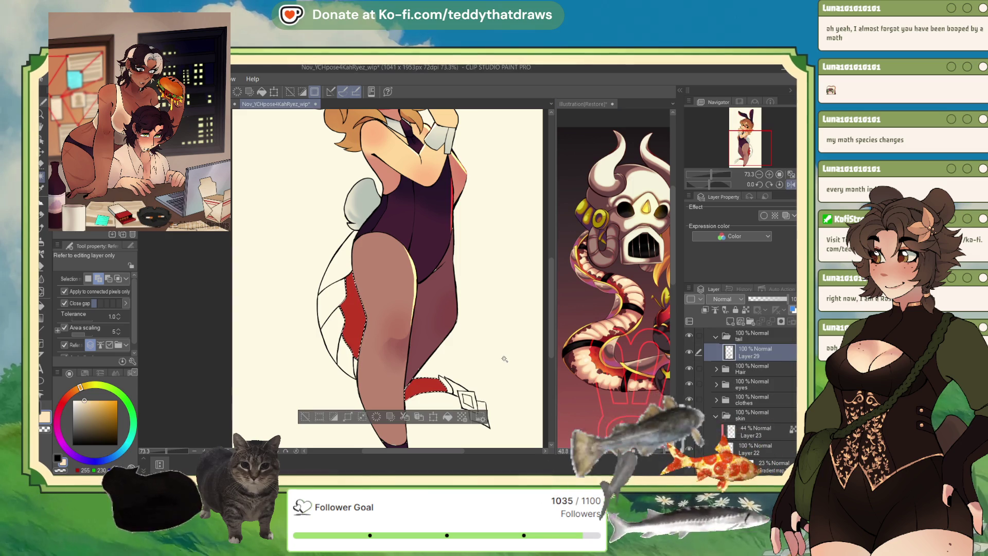
key("b")
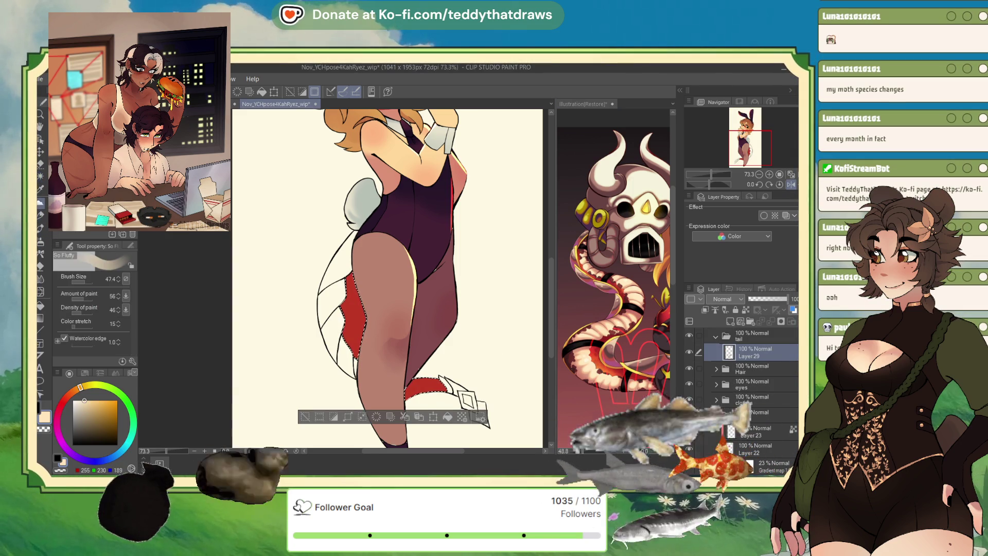
key("p")
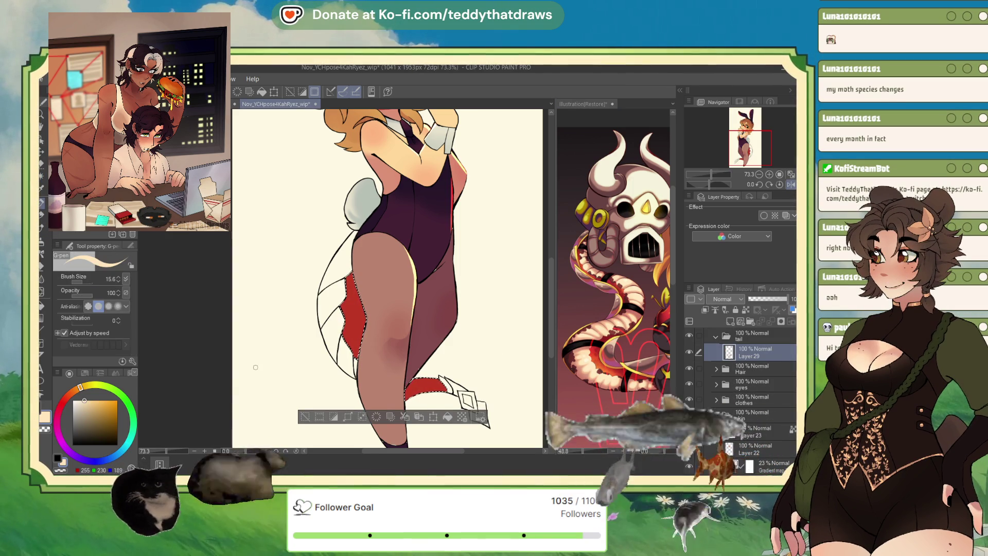
- Set the pen brush size to 41.1 for the next tail strokes
left_click(83, 280)
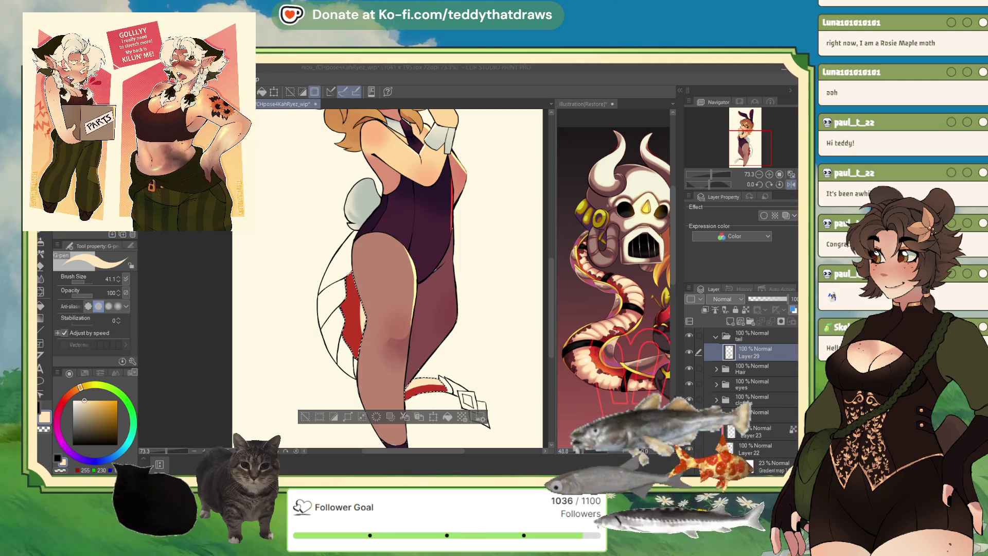
scroll(348, 278, "up", 5)
scroll(347, 278, "down", 6)
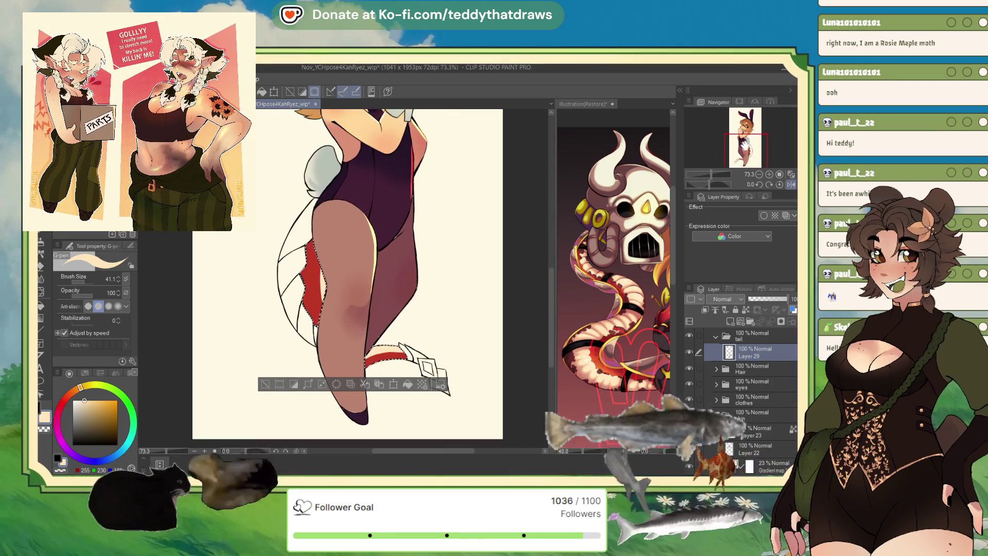
- Add Layer 30 in the tail folder and extend the red fill down the tail and under the leg
key("ctrl+d")
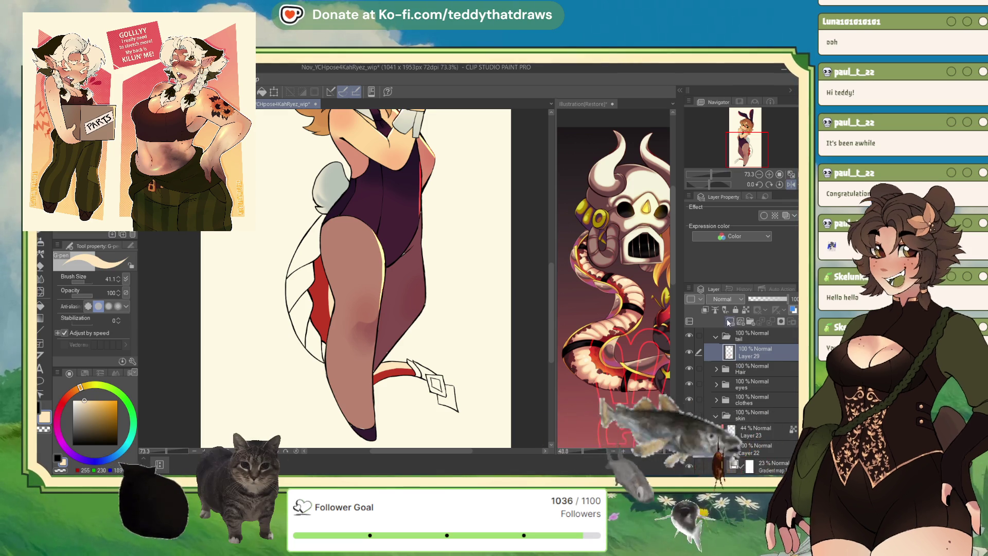
left_click(727, 321)
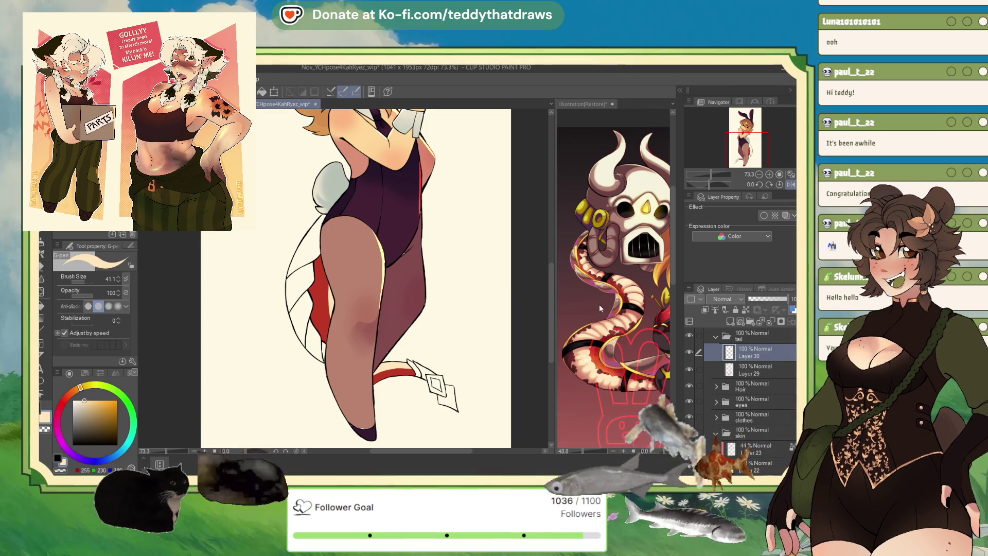
left_click(604, 315, "alt")
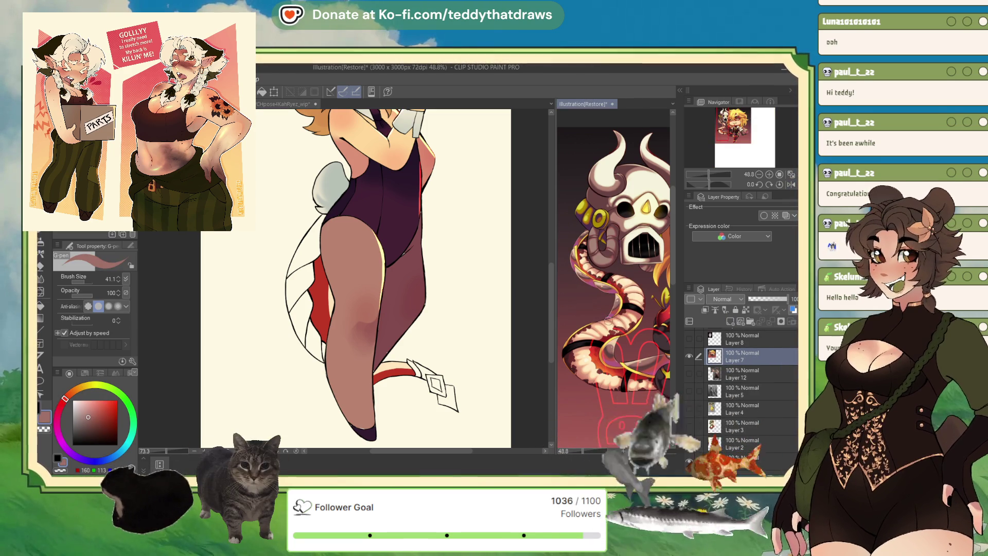
key("g")
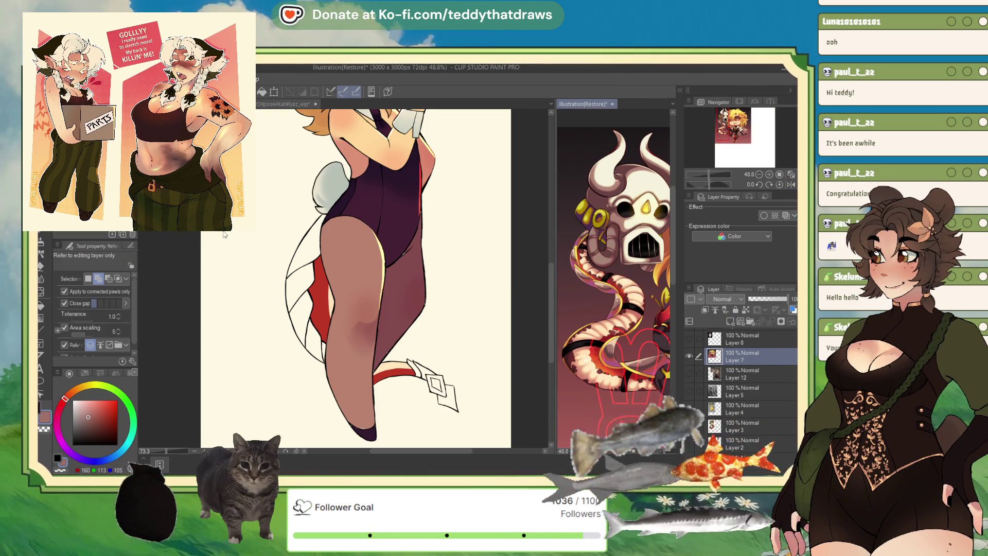
left_click(325, 248)
left_click(324, 247)
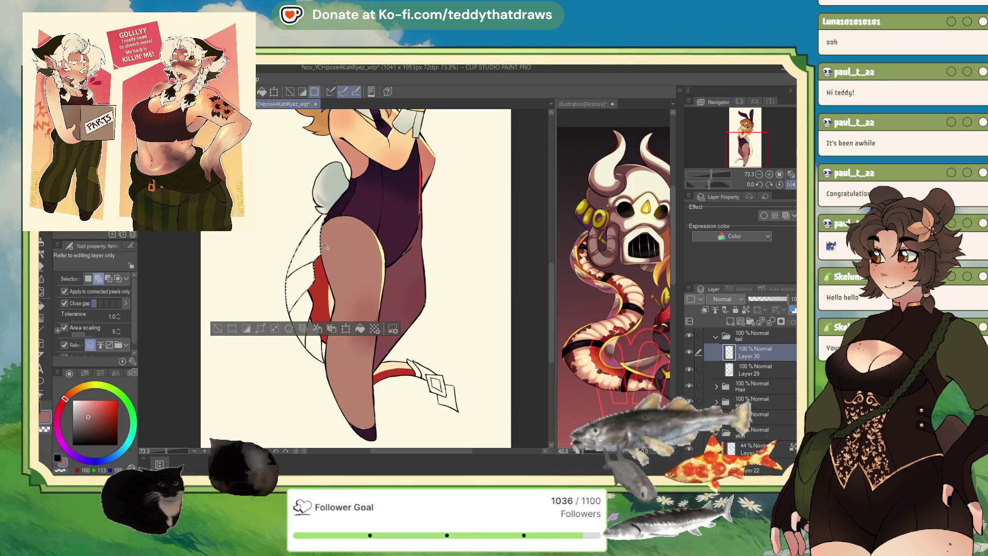
left_click(323, 349)
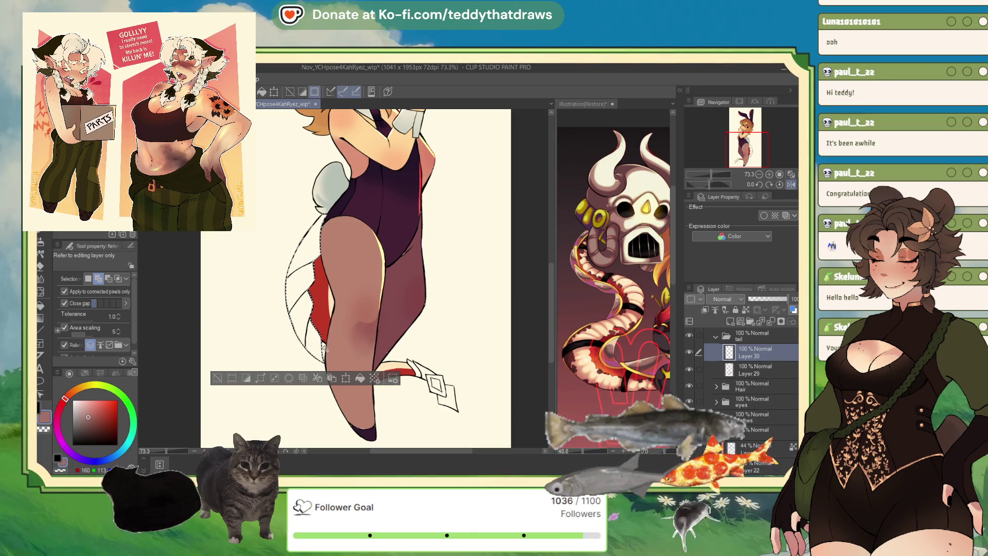
left_click(406, 376)
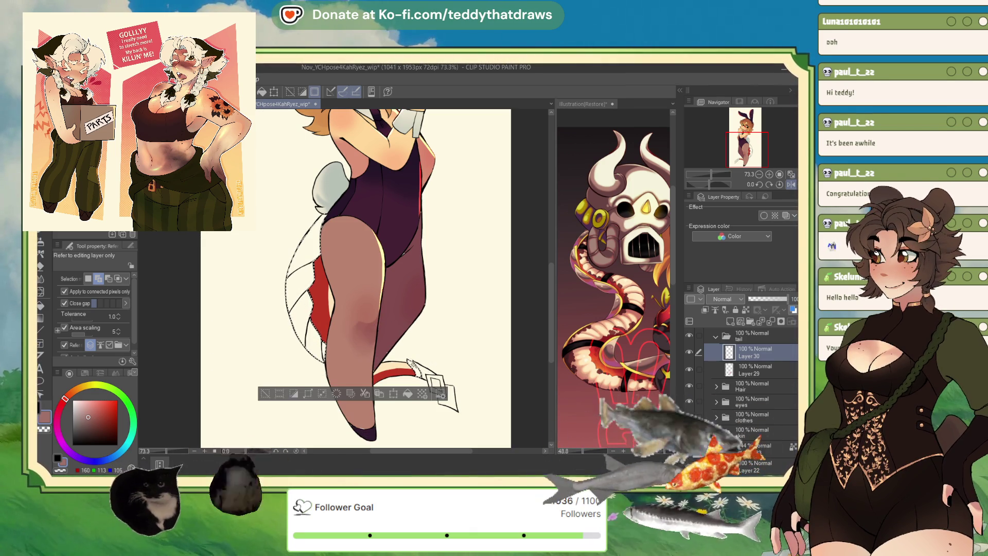
- Select the tail tip, fill it light grey, and pick up the eye's yellow as drawing colour
left_click(435, 384)
left_click(446, 403)
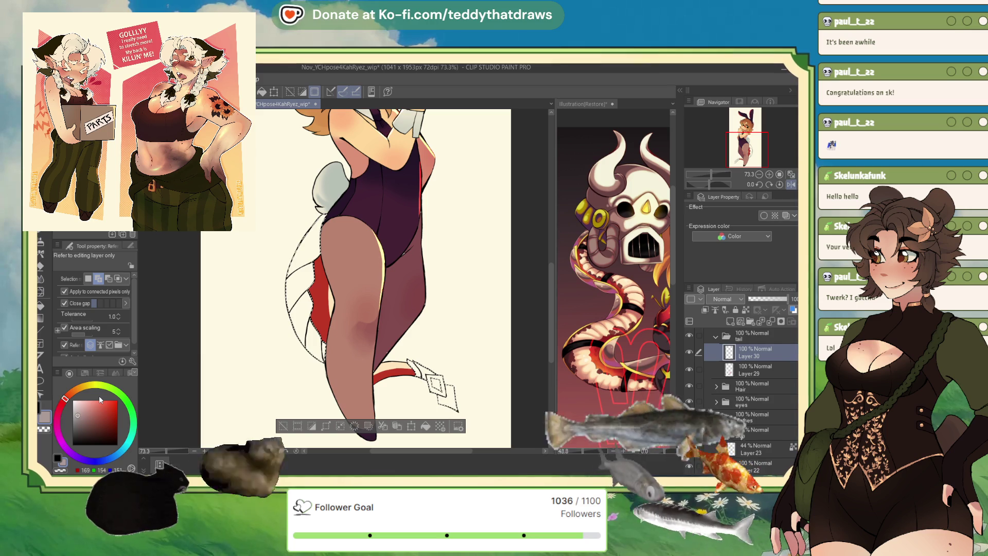
left_click(425, 427)
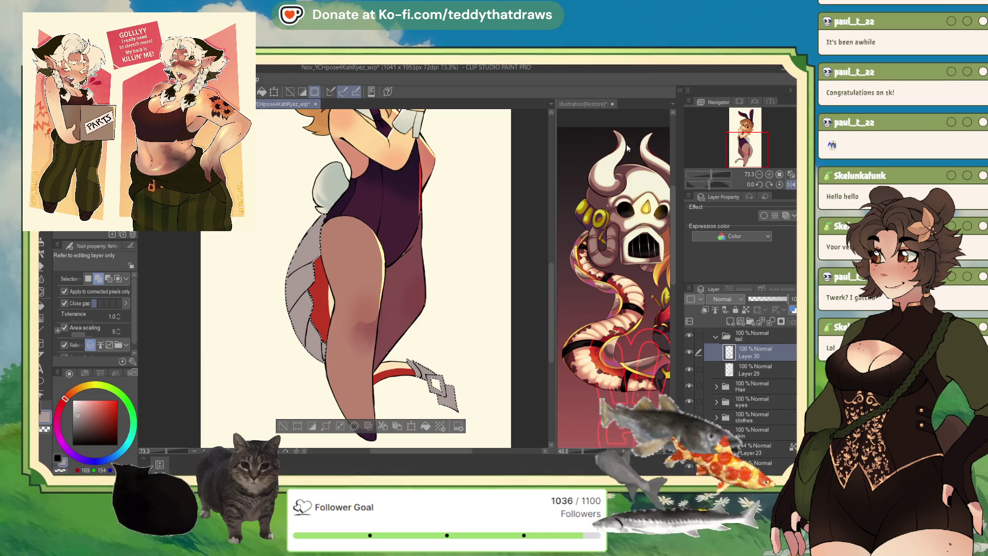
scroll(347, 271, "up", 5)
left_click(331, 210, "alt")
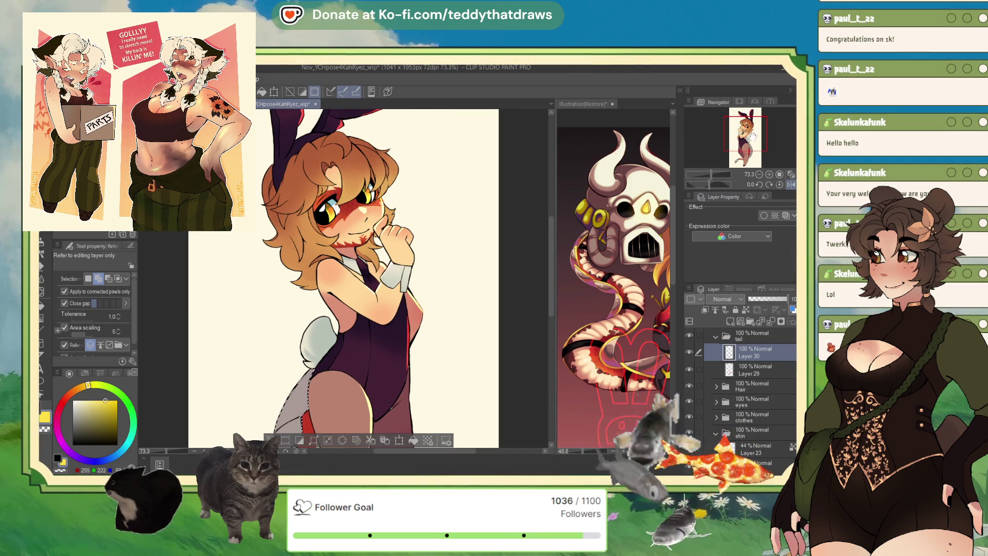
scroll(347, 278, "down", 4)
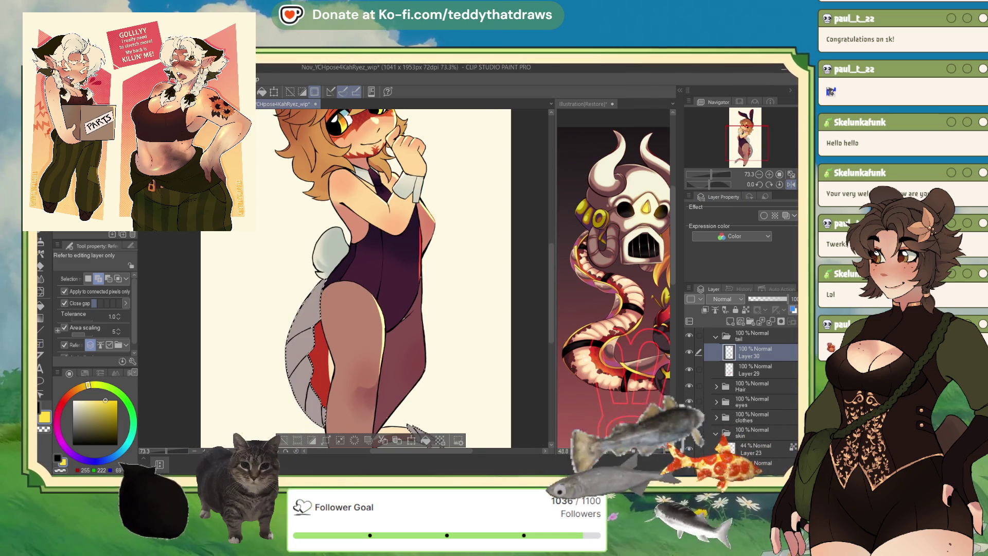
key("p")
- With an orange-shifted yellow on a mirrored view, stroke highlights along the grey tail panel edges, then deselect
left_click(82, 389)
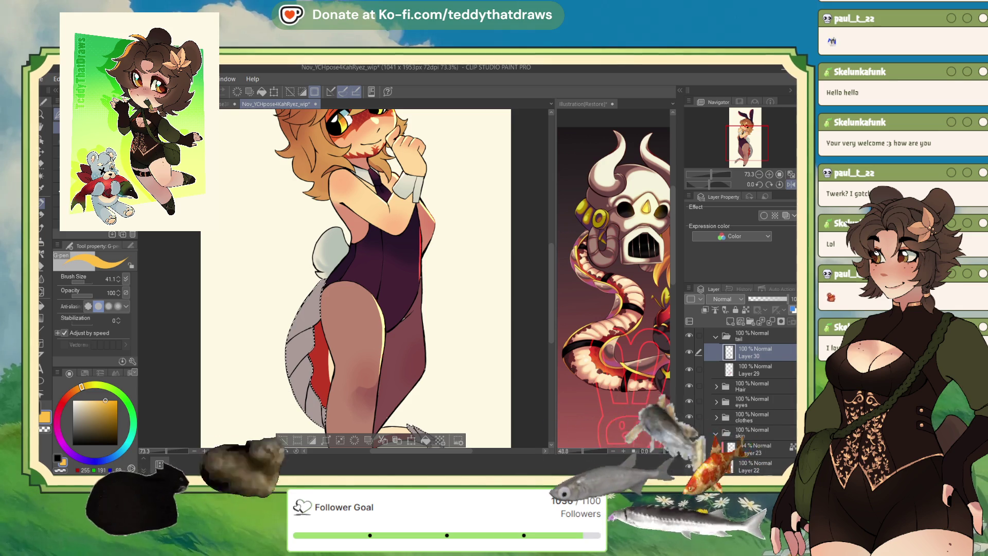
left_click(790, 185)
scroll(378, 320, "up", 4)
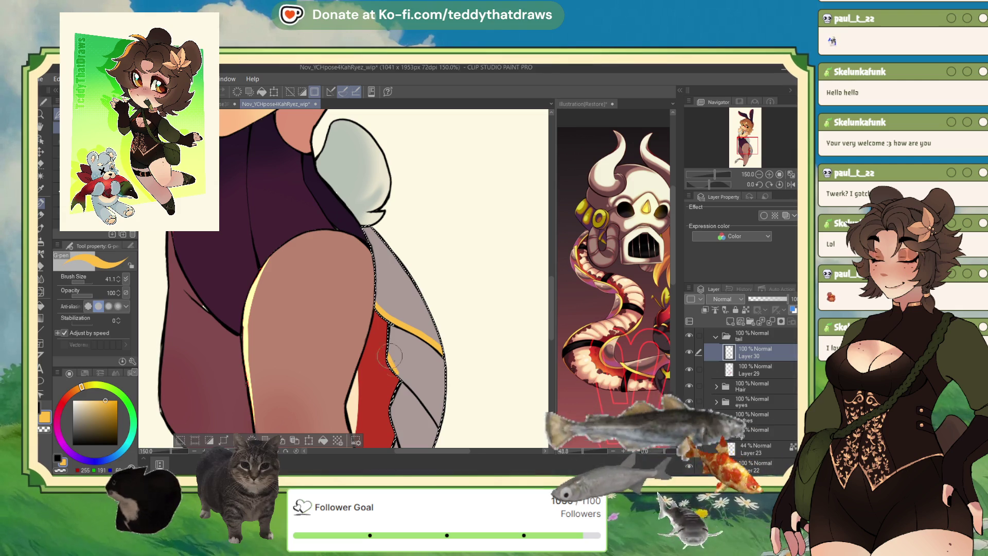
left_click_drag(396, 357, 437, 421)
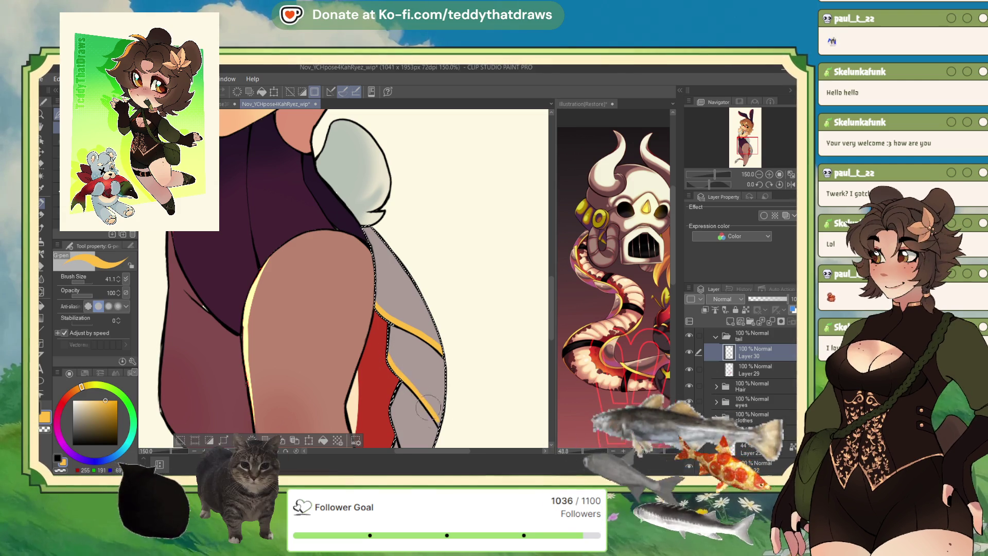
scroll(444, 383, "down", 4)
scroll(394, 324, "up", 3)
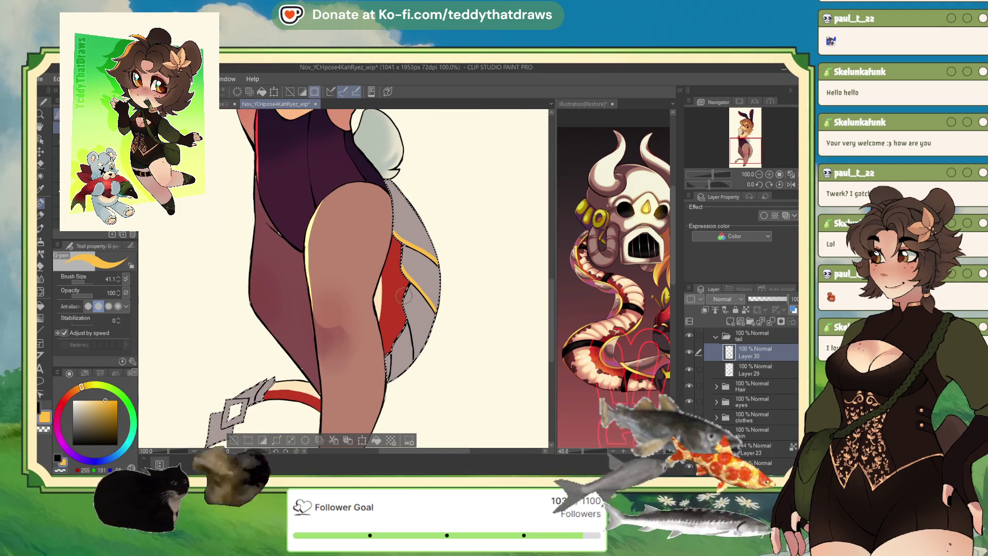
left_click_drag(403, 299, 415, 355)
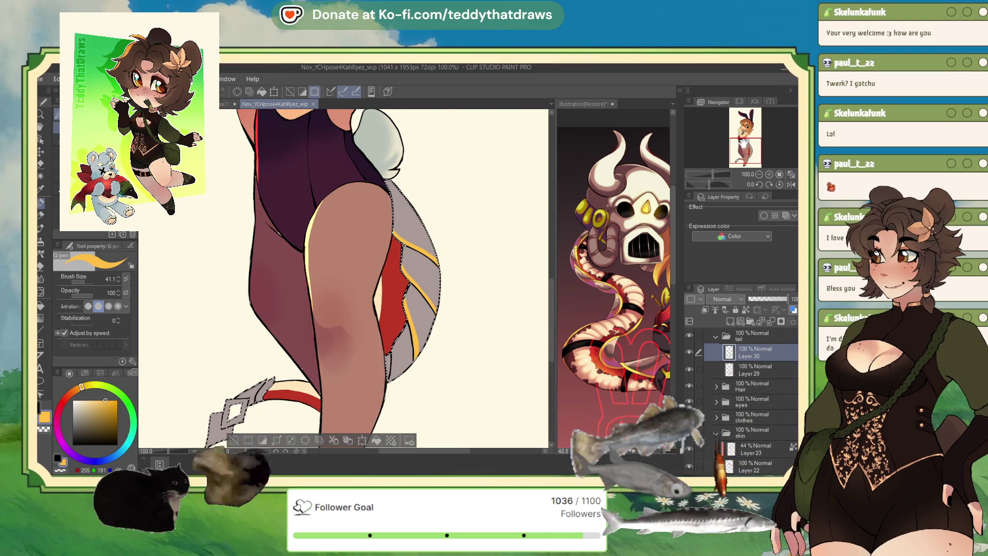
left_click_drag(331, 308, 371, 217)
scroll(457, 245, "up", 3)
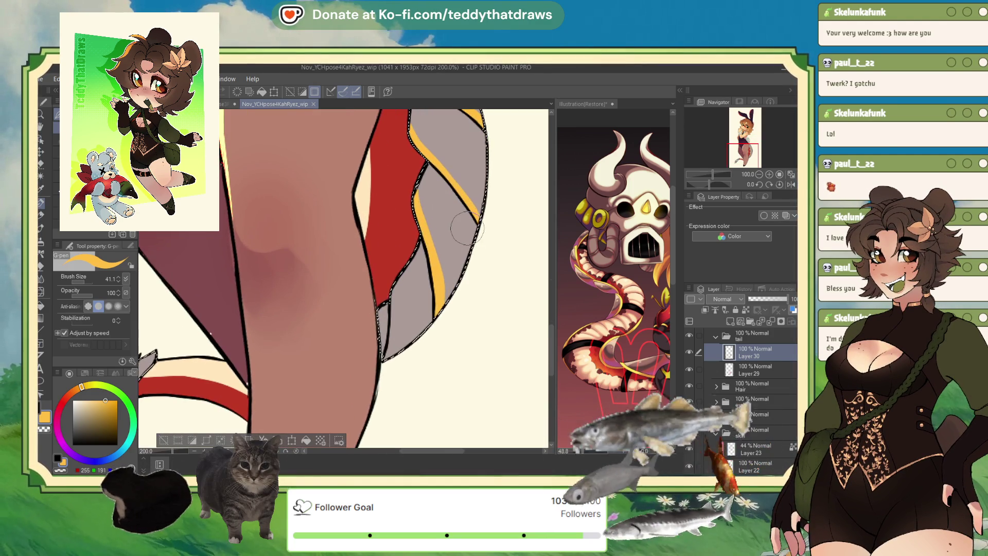
left_click_drag(394, 281, 384, 357)
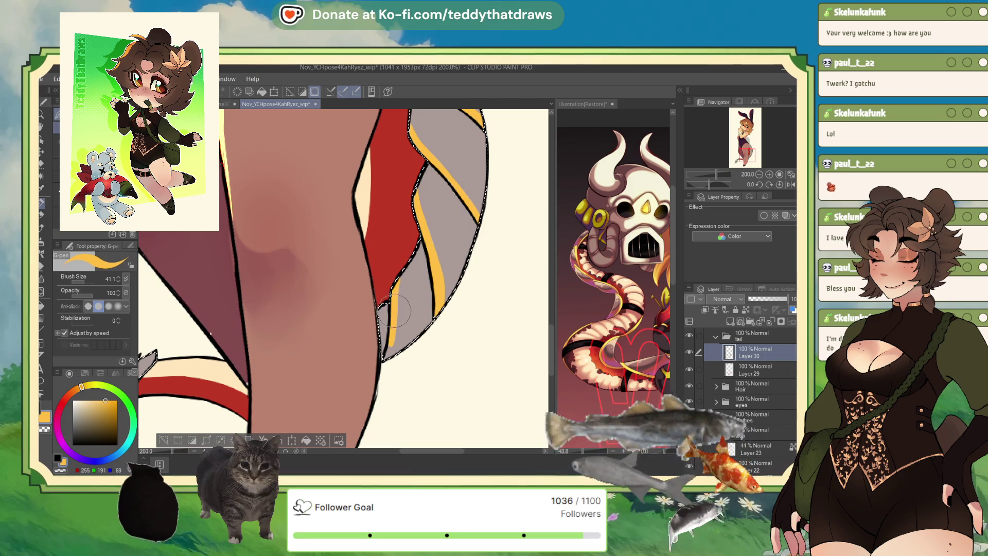
scroll(389, 342, "down", 2)
scroll(390, 342, "down", 1)
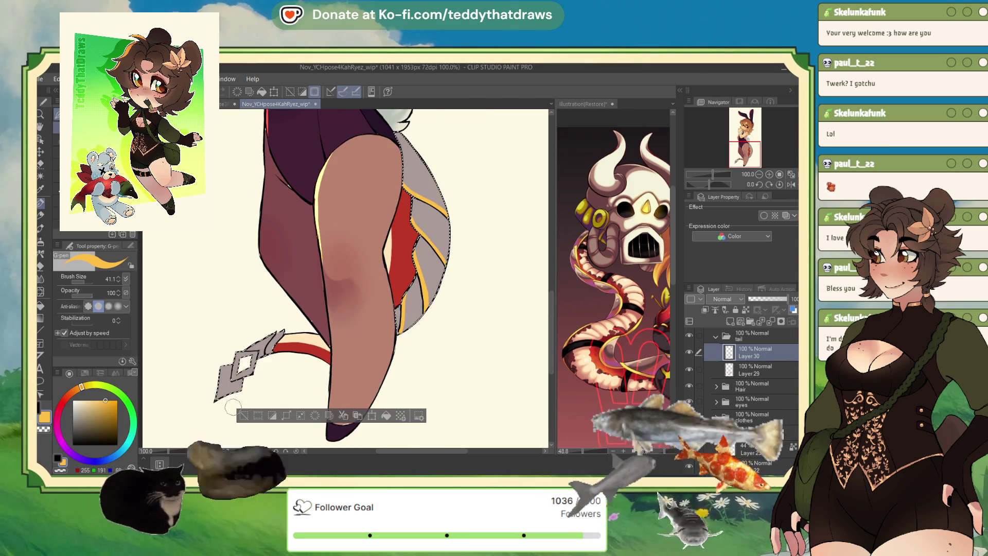
left_click(242, 415)
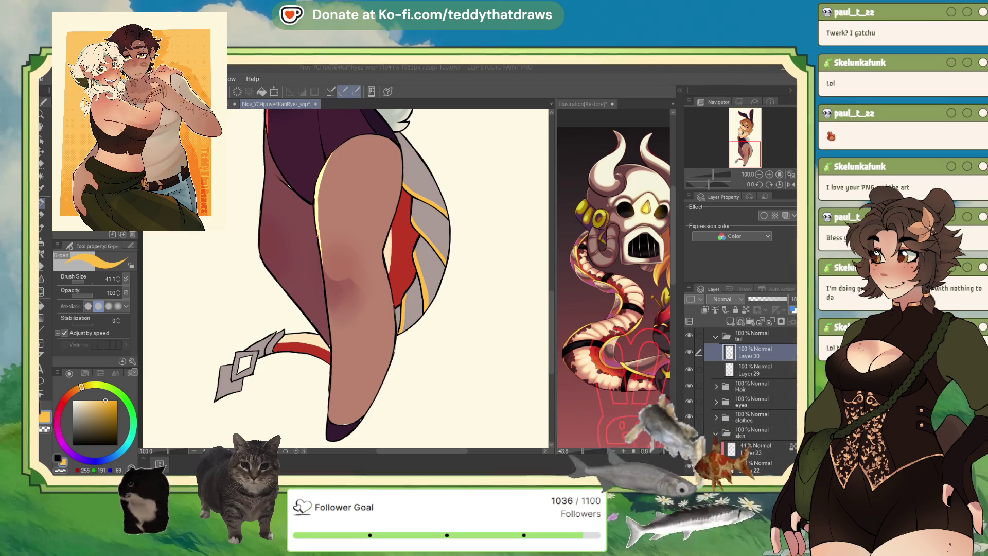
scroll(344, 278, "up", 1)
scroll(343, 278, "up", 1)
scroll(344, 278, "up", 1)
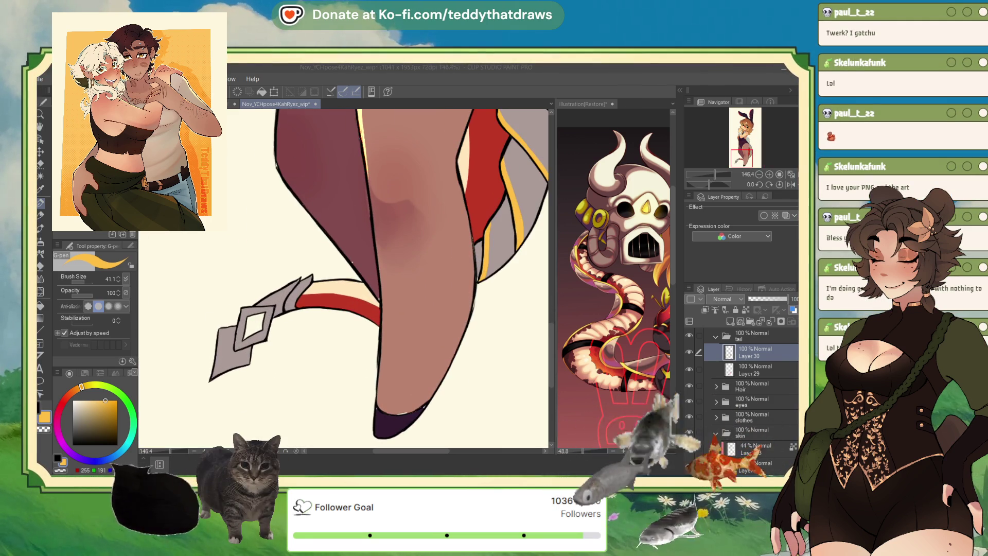
- Auto-select the tail-tip diamond's centre and fill it with yellow
key("w")
left_click(253, 324)
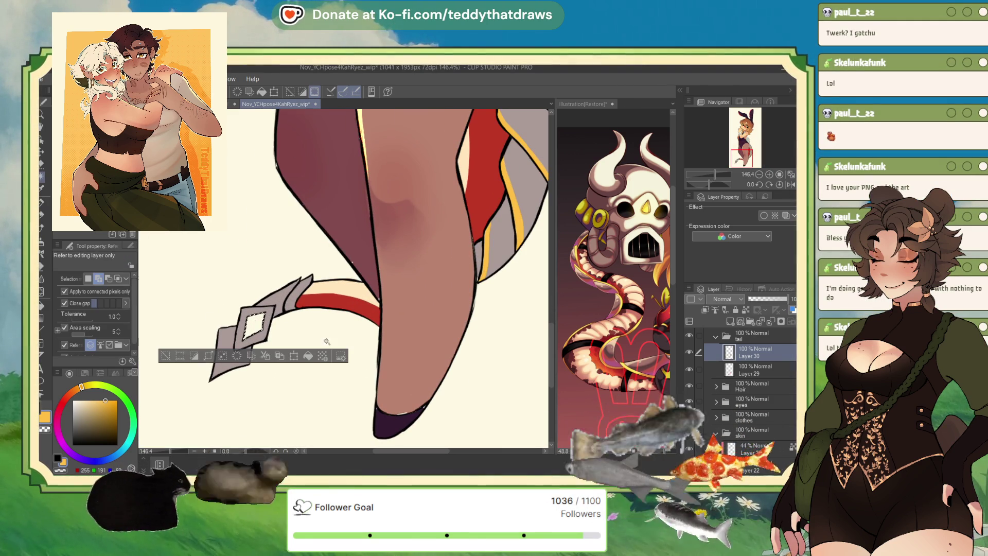
left_click(308, 356)
key("ctrl+d")
scroll(248, 288, "down", 2)
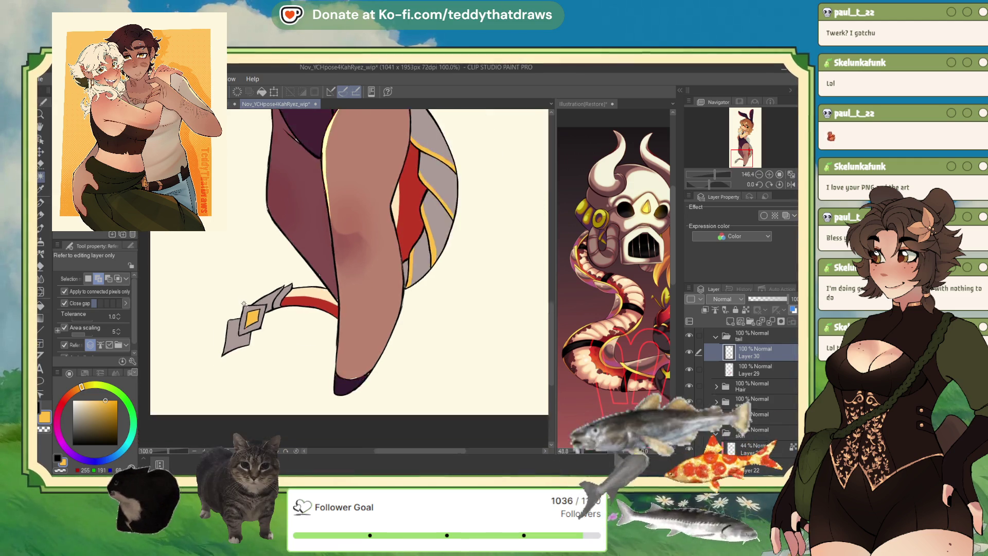
scroll(249, 288, "down", 2)
scroll(249, 287, "up", 2)
scroll(247, 282, "up", 2)
- Draw yellow-orange highlight lines along the grey spike's edges beside the red stripe
key("p")
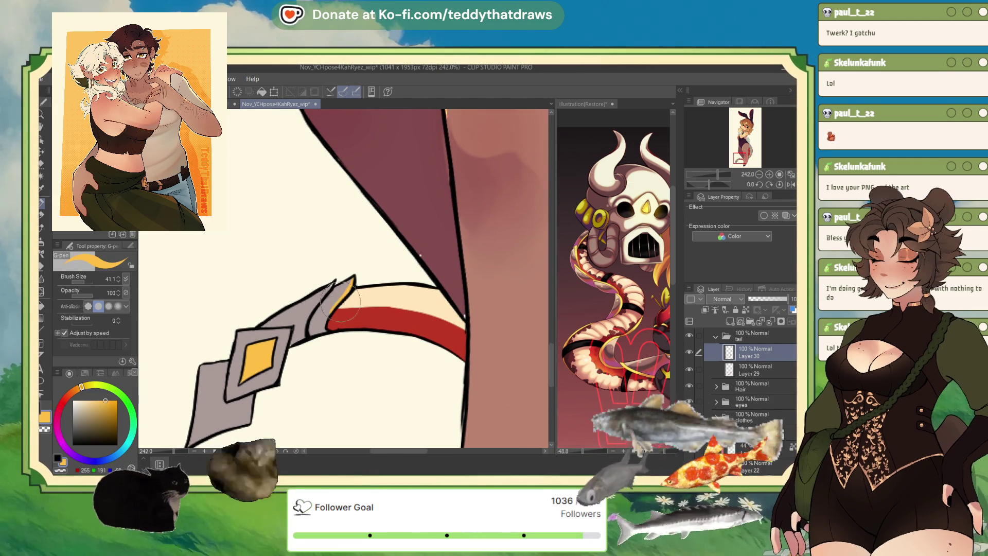
left_click_drag(349, 284, 324, 331)
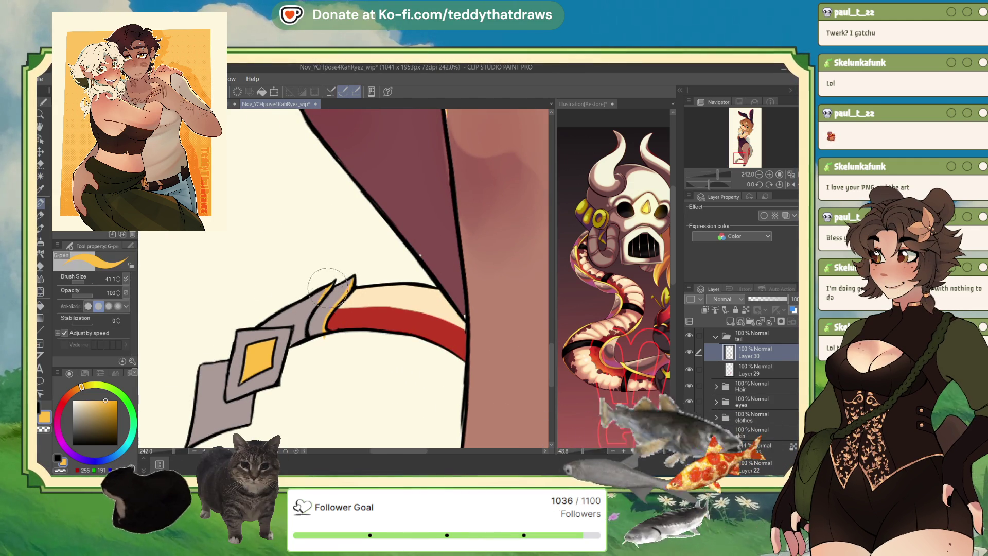
left_click_drag(327, 280, 307, 328)
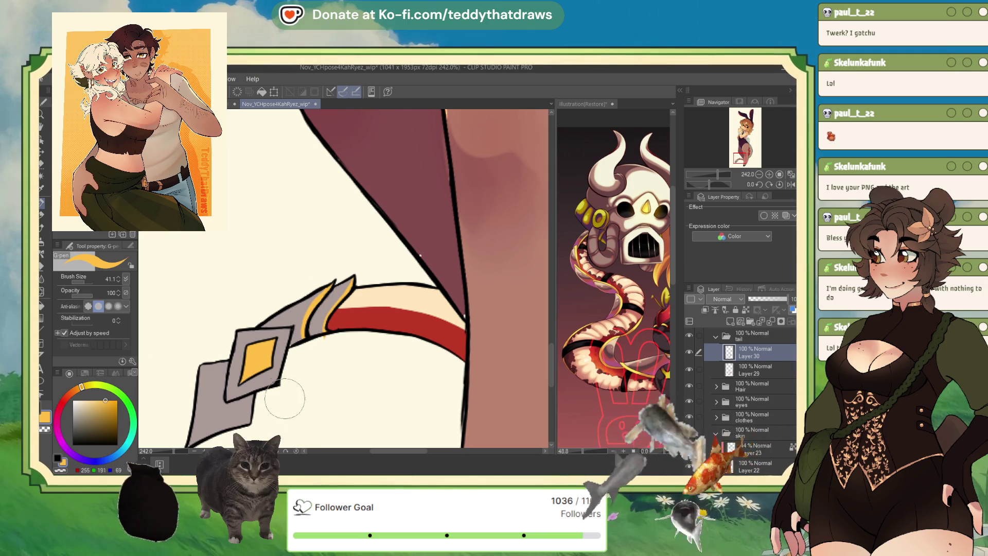
scroll(337, 371, "down", 2)
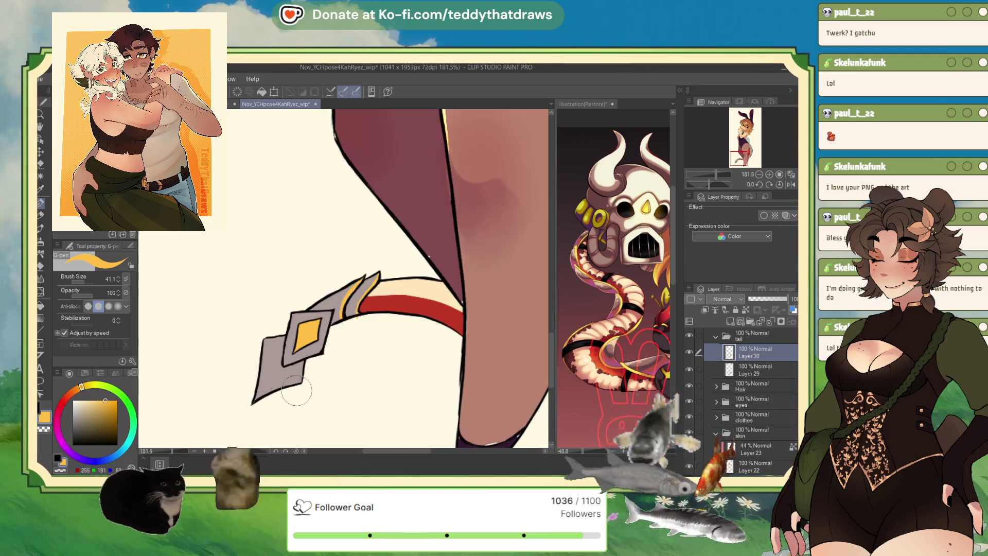
scroll(309, 390, "up", 3)
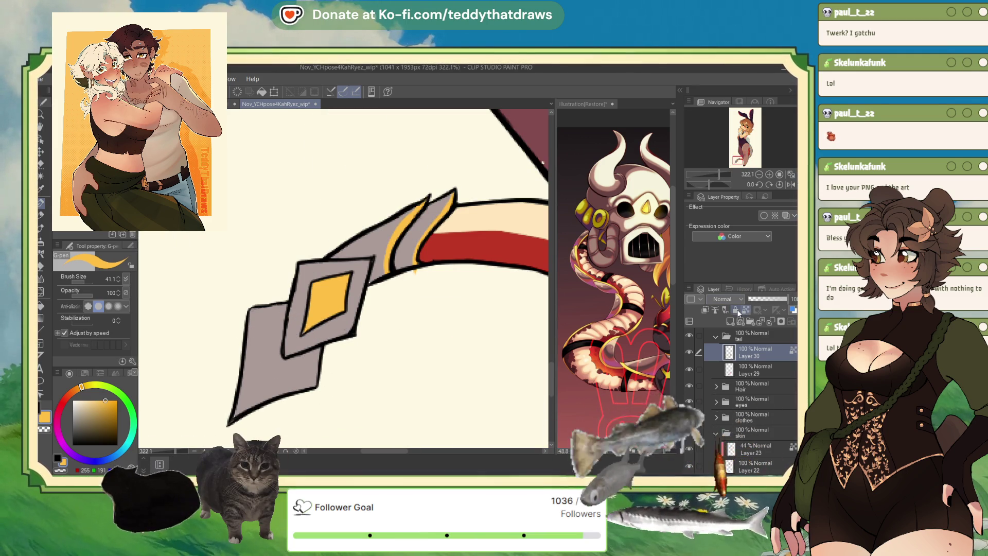
mouse_move(248, 306)
left_mouse_down()
mouse_move(221, 397)
mouse_move(231, 408)
mouse_move(298, 397)
mouse_move(315, 383)
left_mouse_up()
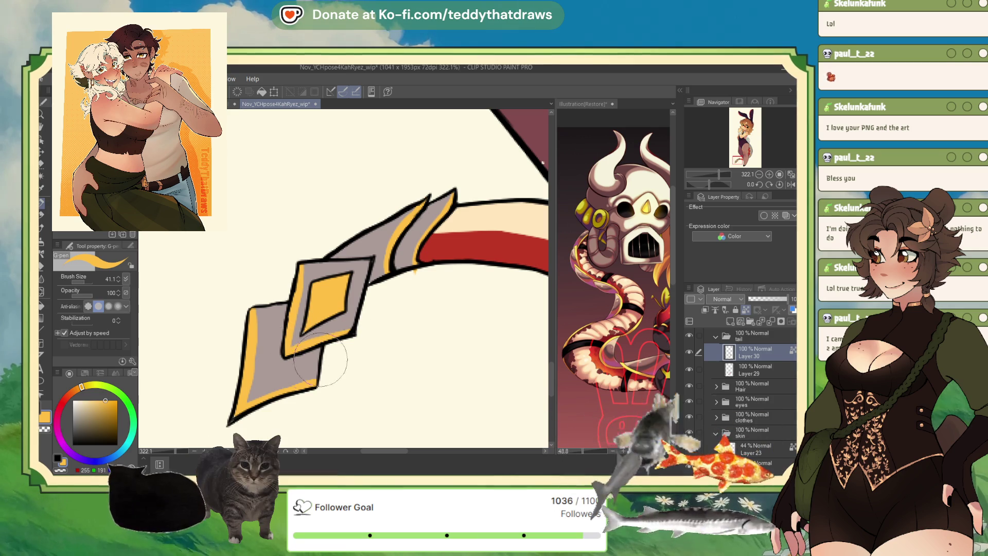
scroll(397, 306, "down", 3)
scroll(397, 305, "down", 3)
scroll(397, 306, "down", 1)
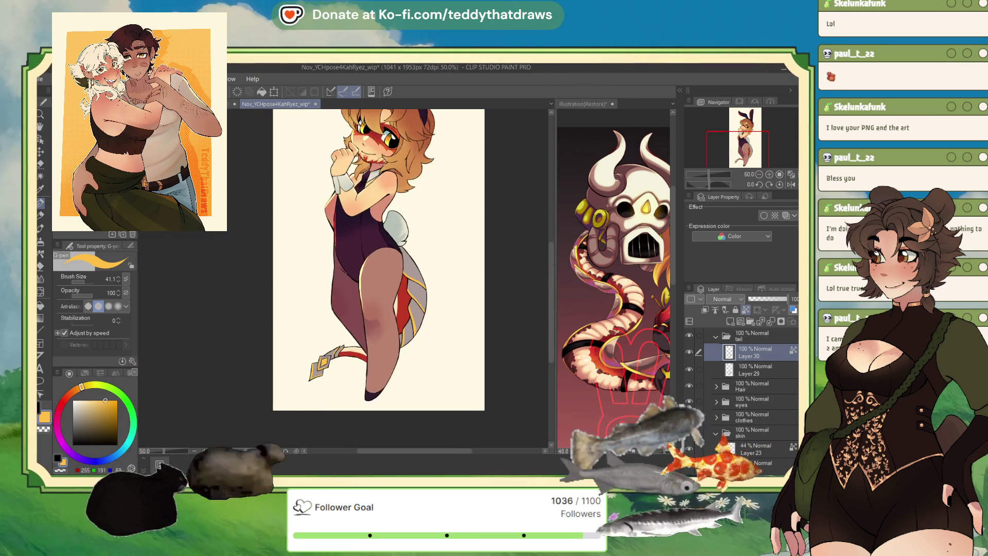
scroll(394, 278, "up", 1)
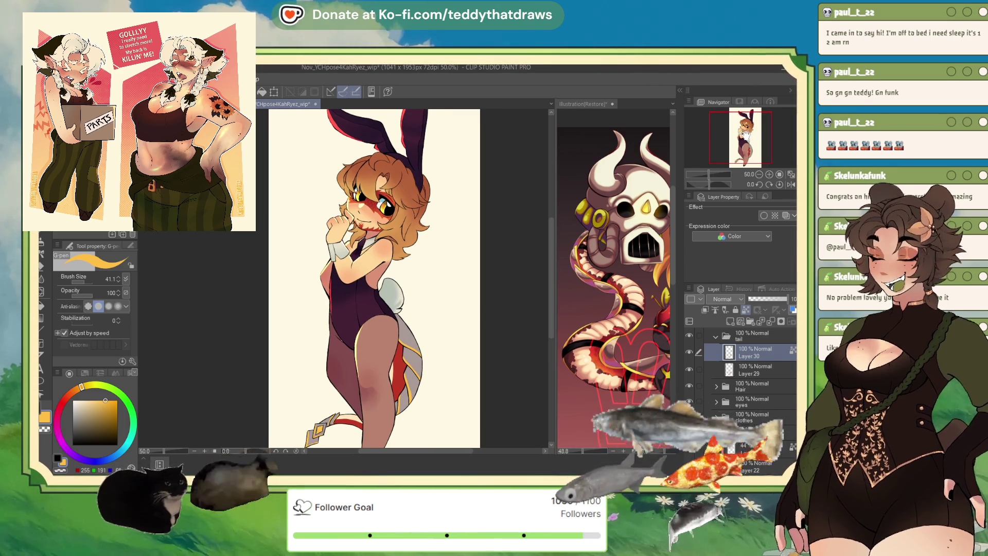
scroll(435, 335, "down", 1)
scroll(435, 335, "up", 2)
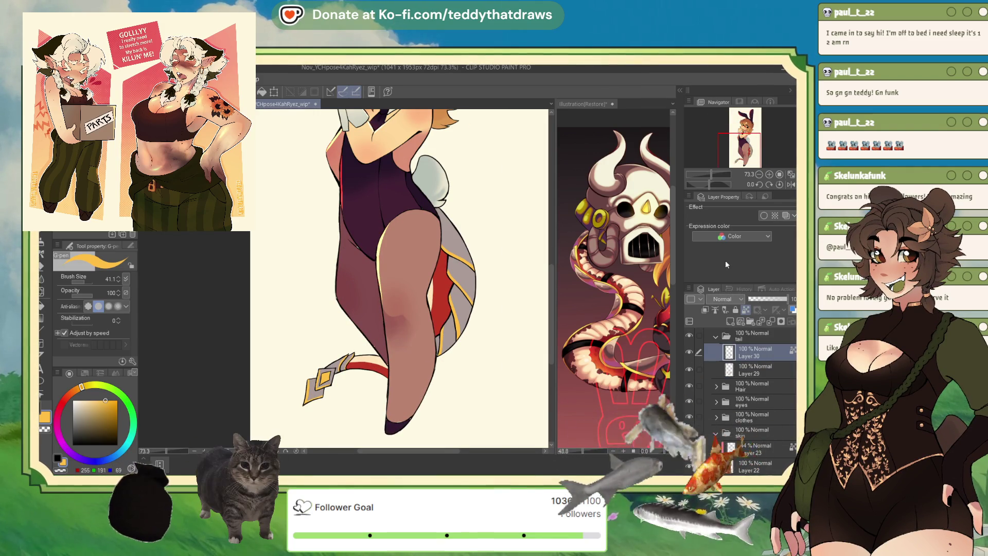
- Add Multiply Layer 31 in the tail folder and pick a greyish blue for the So Fluffy brush
left_click(729, 321)
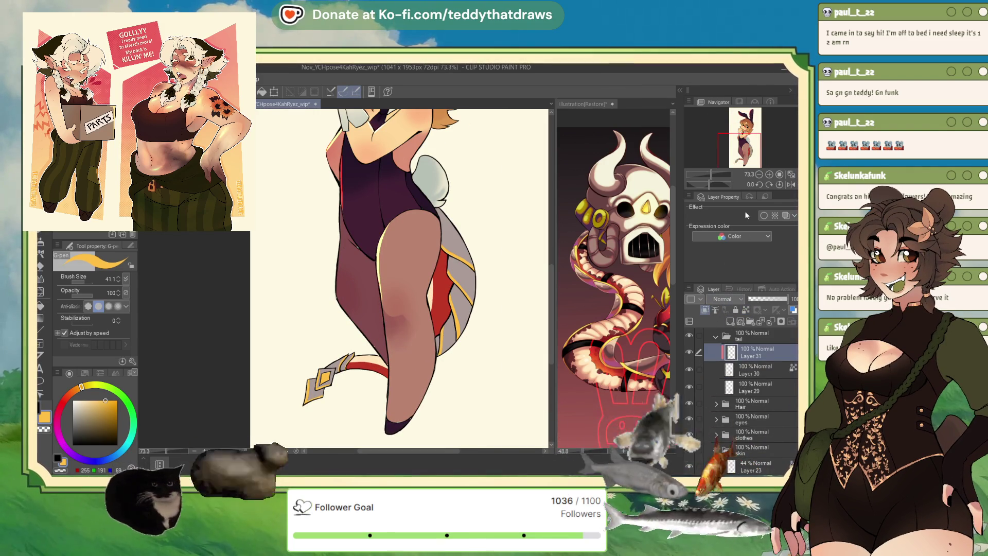
scroll(401, 278, "up", 1)
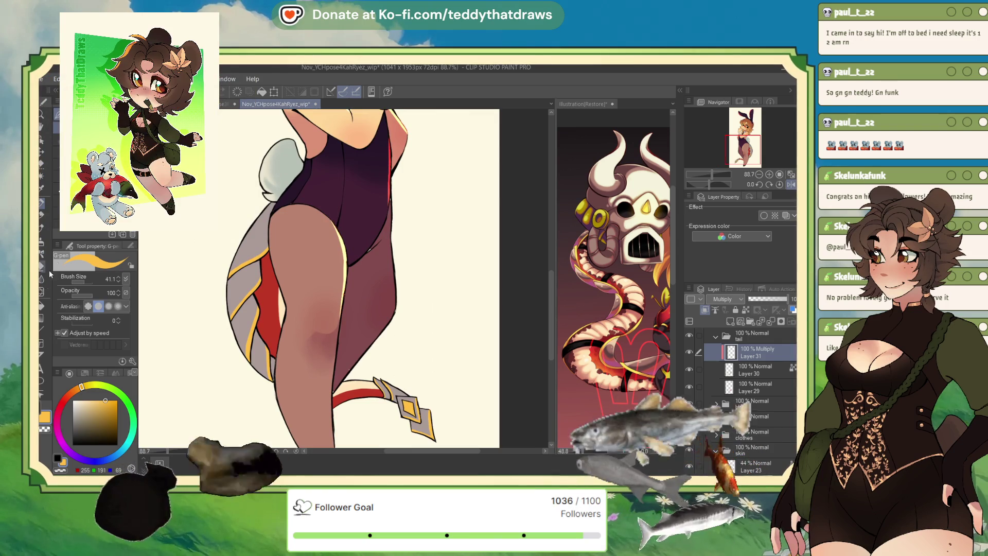
key("b")
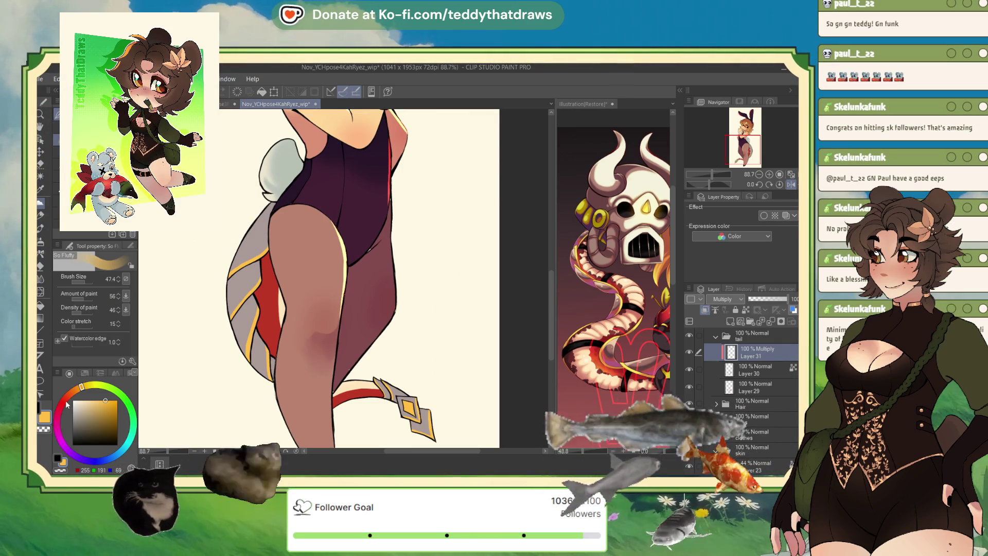
left_click(61, 420)
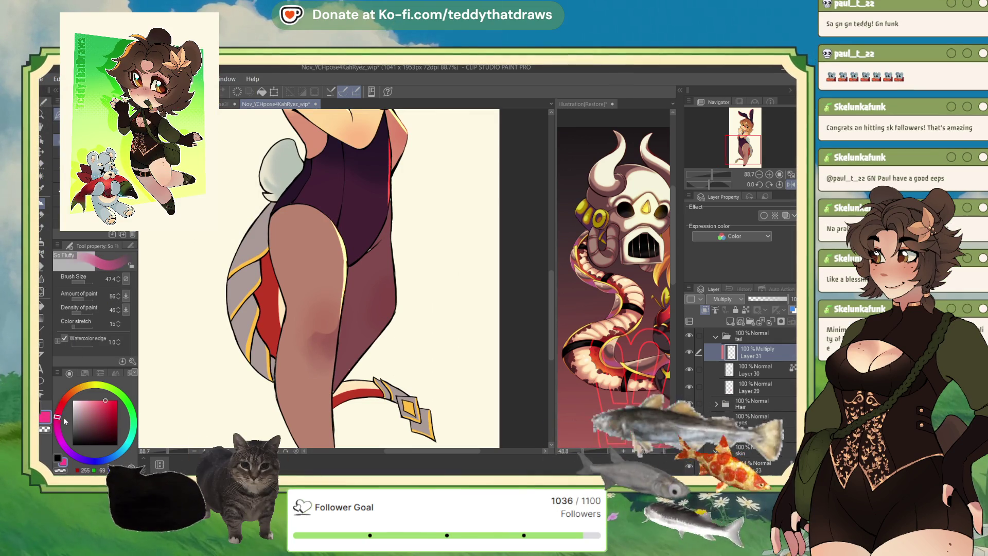
left_click(73, 435)
left_click_drag(74, 441, 112, 457)
left_click(88, 412)
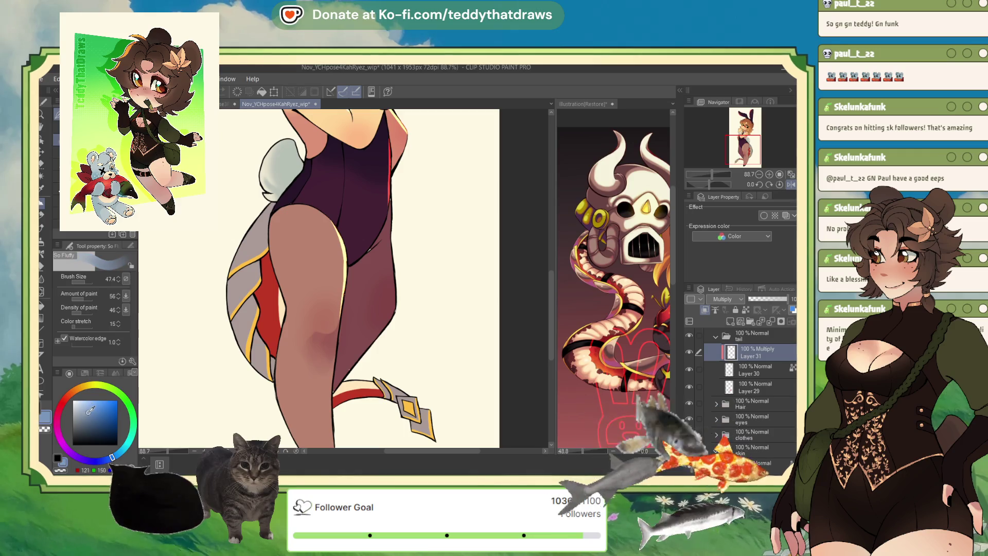
- Shade the tail top bluish grey, undo it, and reduce the brush size to 18.9
left_click_drag(236, 262, 263, 241)
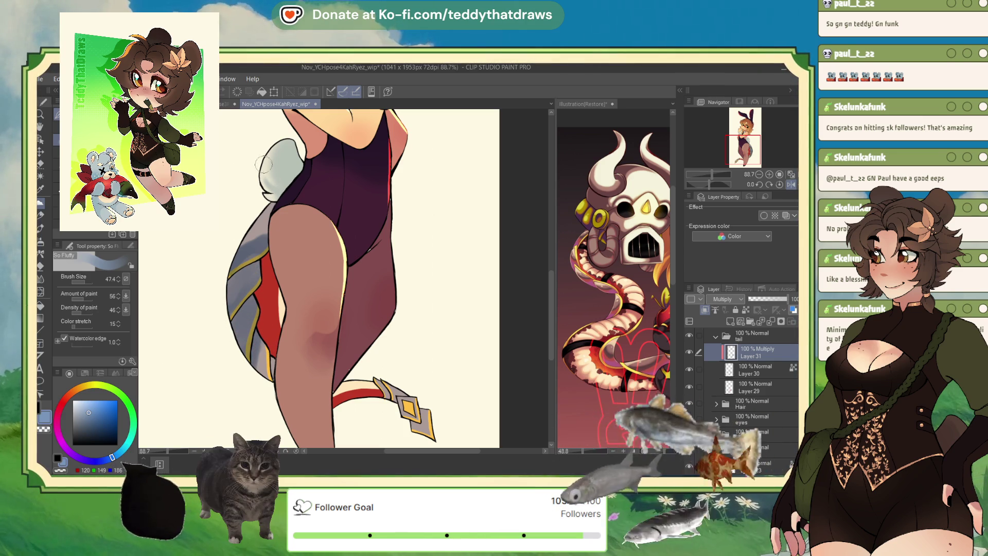
key("ctrl+z")
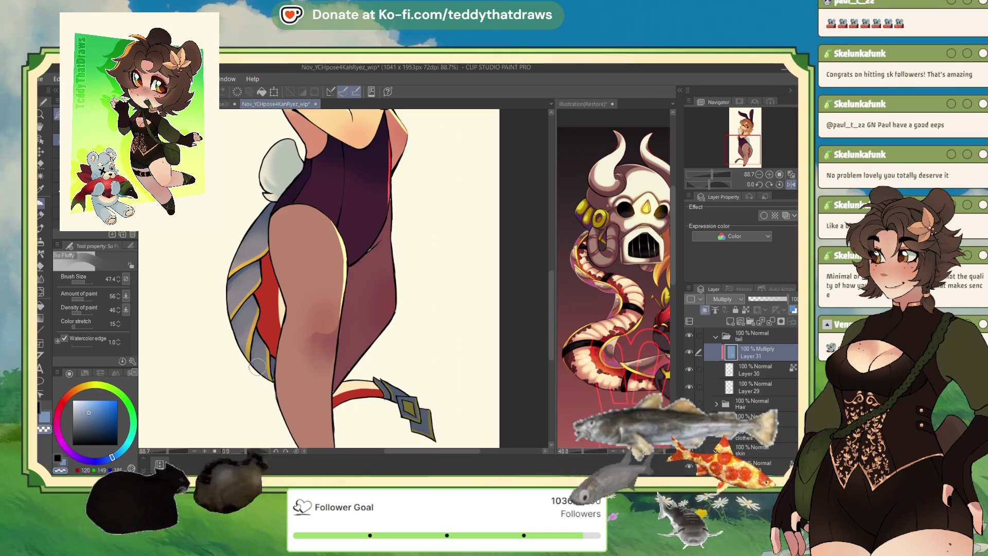
left_click(82, 282)
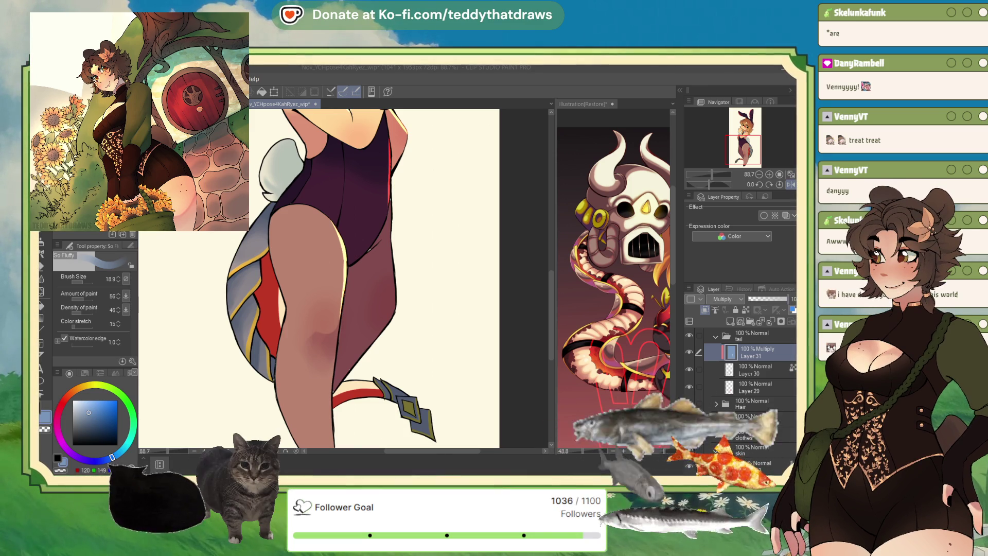
- Lower Multiply Layer 31's opacity to around 55–60% to soften the leg shading
left_click(770, 299)
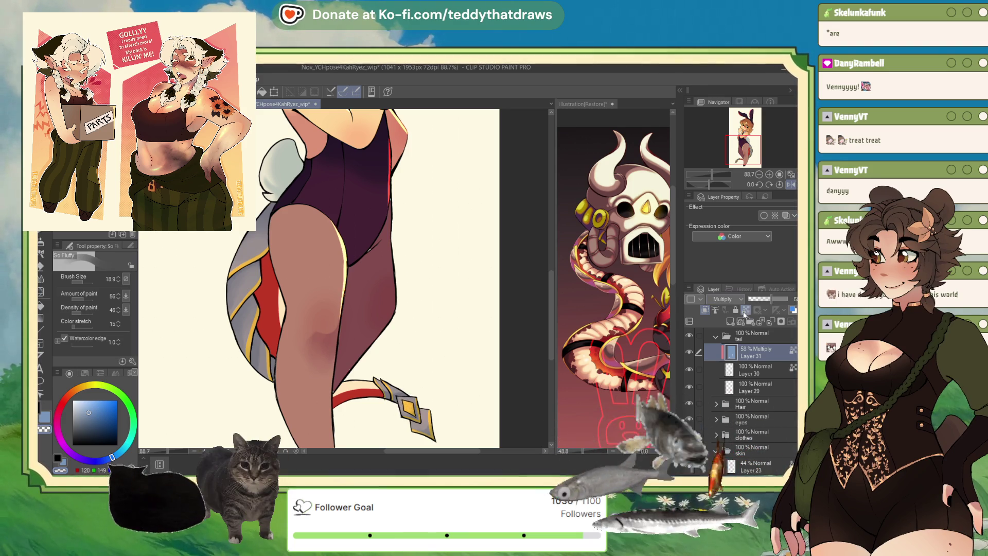
- Drop Layer 31's leg shading opacity to about 26%, then bring it back up to roughly 66%
left_click(61, 407)
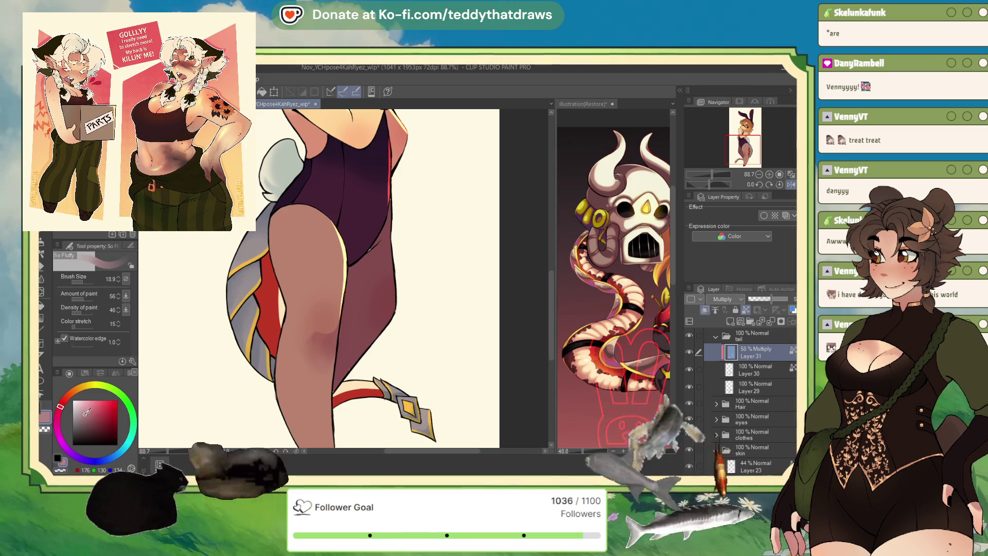
left_click(87, 417)
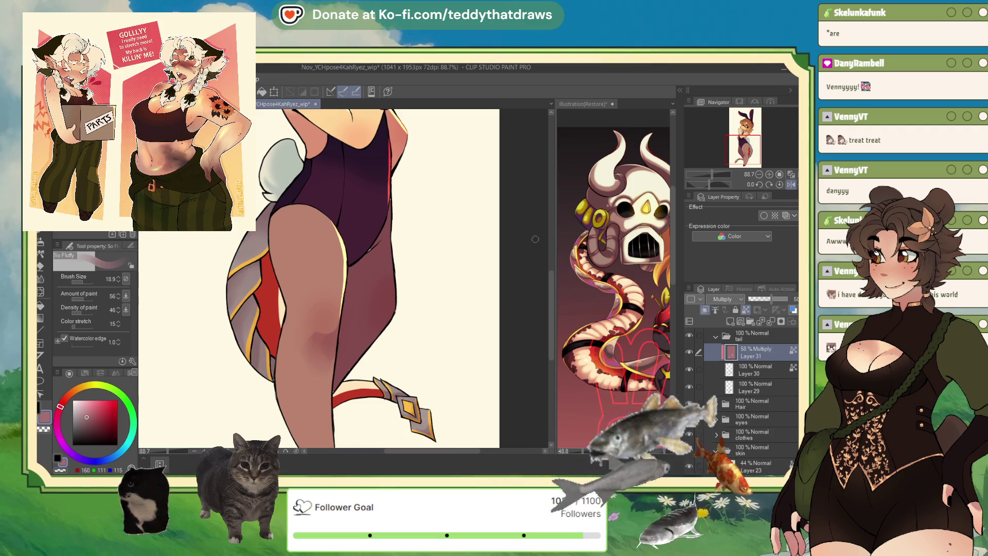
left_click_drag(763, 297, 761, 302)
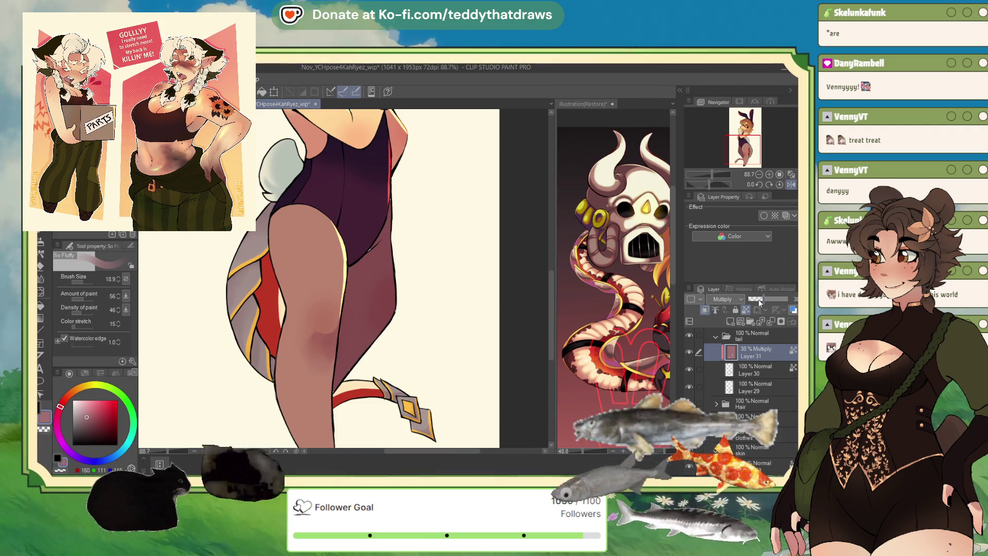
left_click_drag(760, 304, 727, 306)
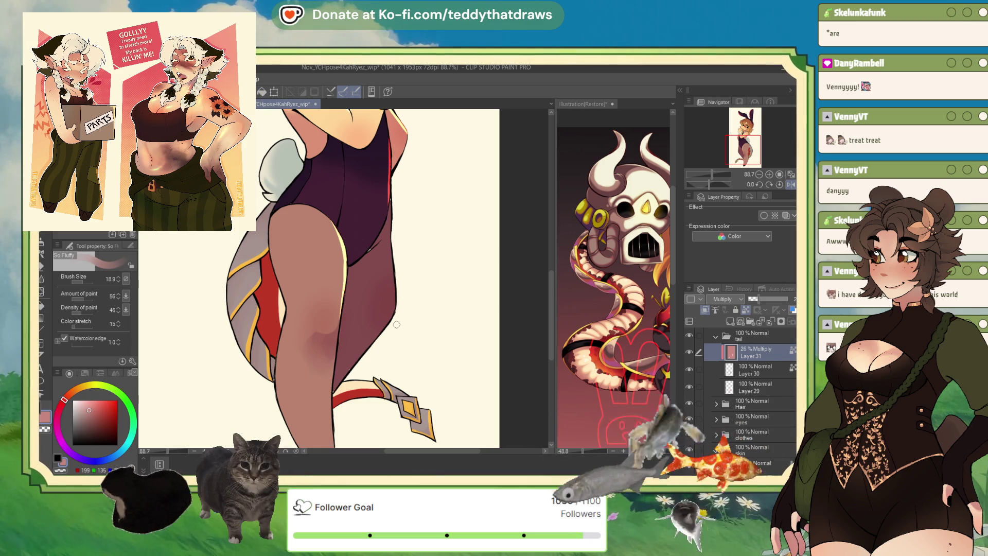
left_click(112, 453)
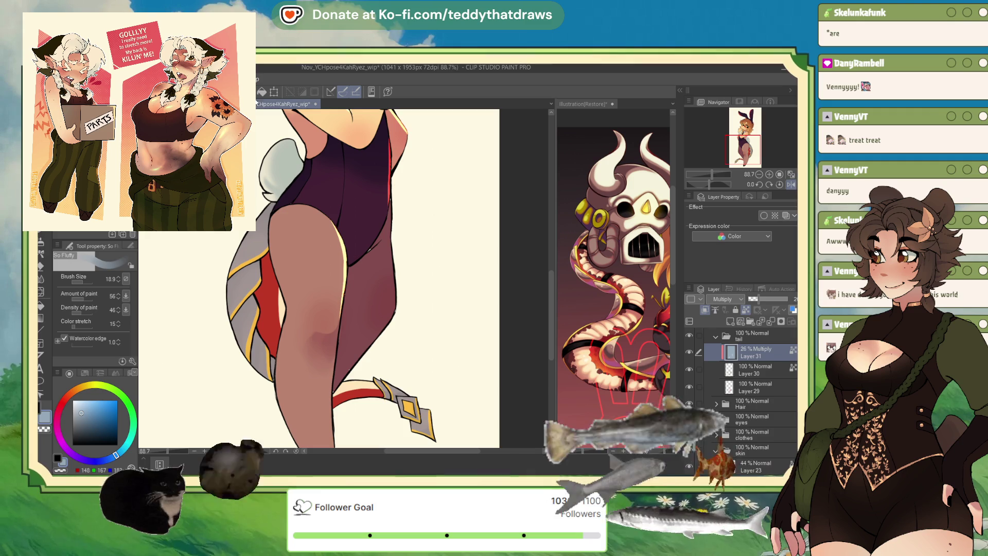
mouse_move(758, 298)
left_mouse_down()
mouse_move(774, 309)
mouse_move(763, 287)
left_mouse_up()
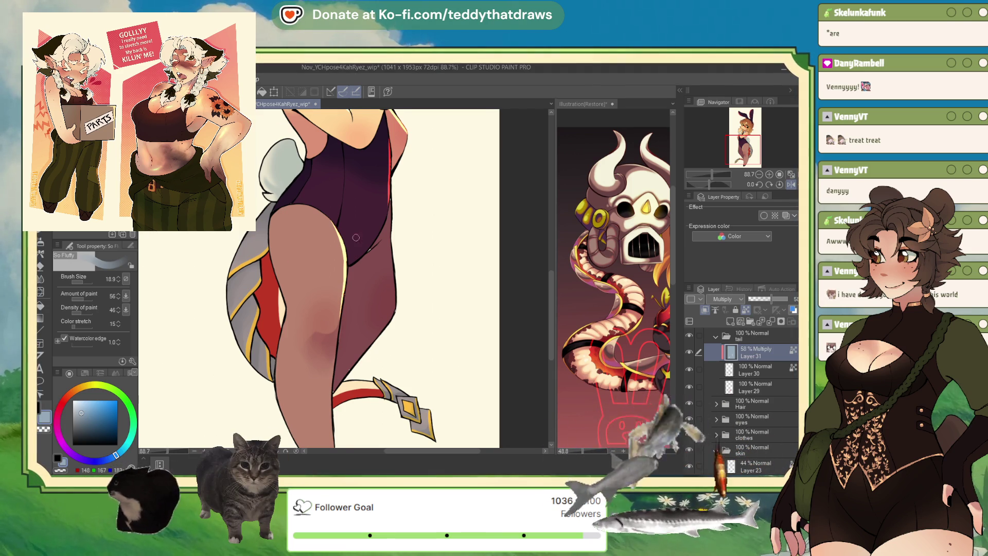
scroll(399, 232, "down", 3)
scroll(400, 232, "down", 1)
scroll(390, 277, "up", 2)
scroll(382, 328, "up", 1)
scroll(381, 328, "down", 3)
scroll(381, 327, "up", 2)
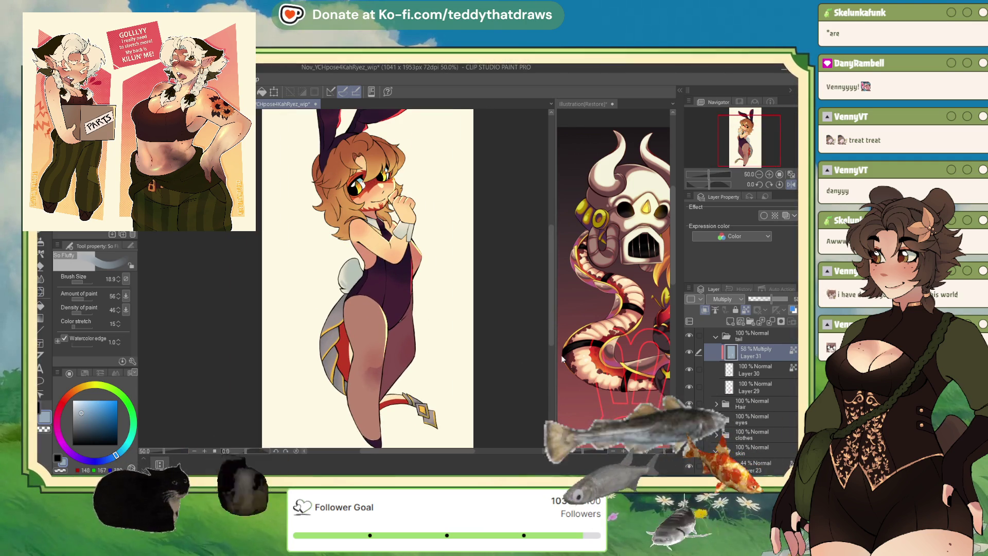
- Add Layer 32 above Layer 29 and airbrush a soft pink blush onto the knee
left_click(752, 386)
left_click(731, 321)
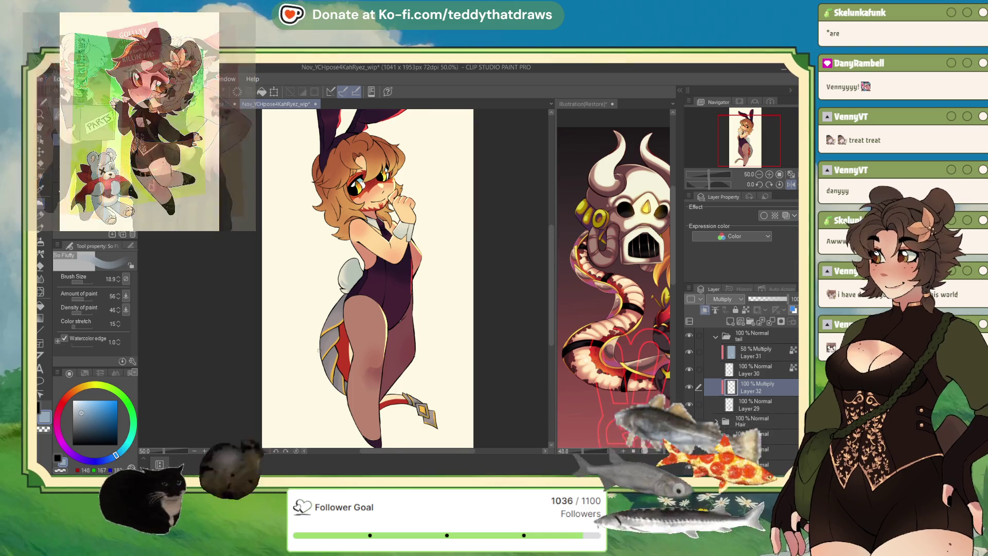
scroll(528, 360, "up", 1)
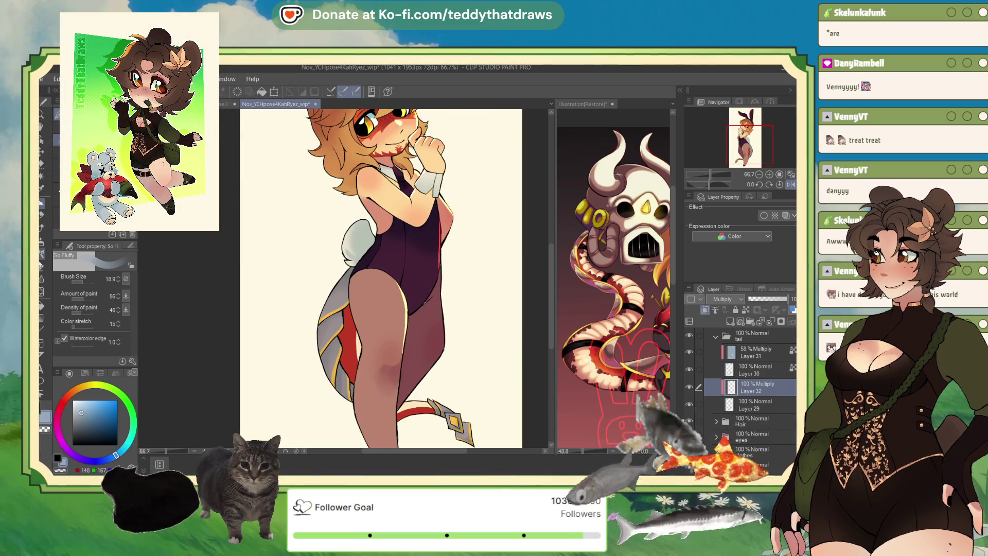
key("b")
left_click(98, 389)
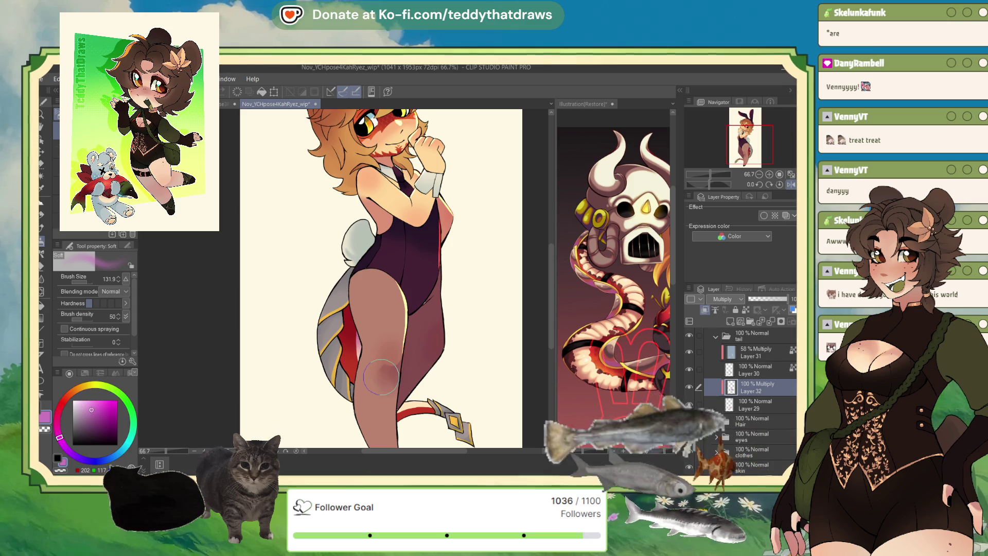
left_click_drag(364, 310, 382, 377)
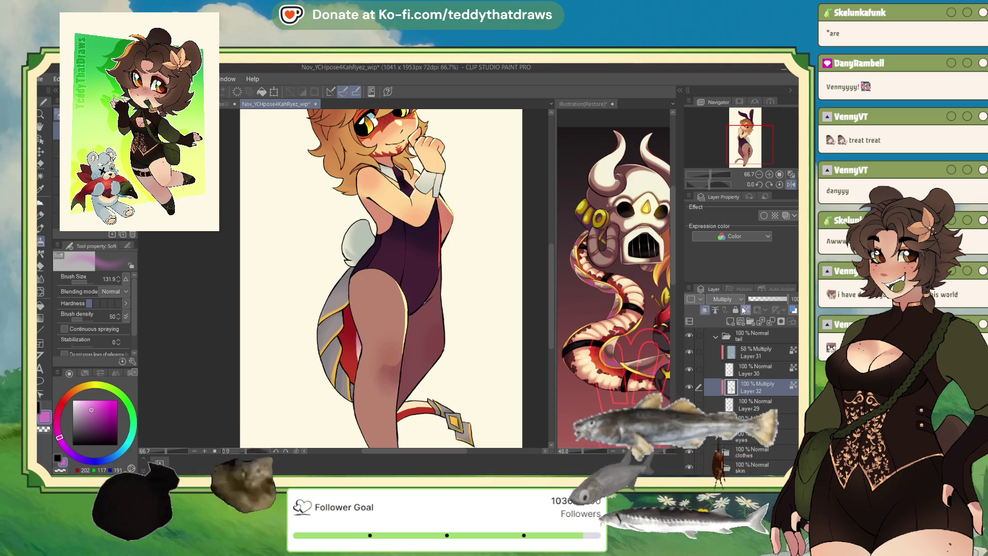
- Hide the blush Layer 32 and add a new Layer 33 above it
key("b")
key("p")
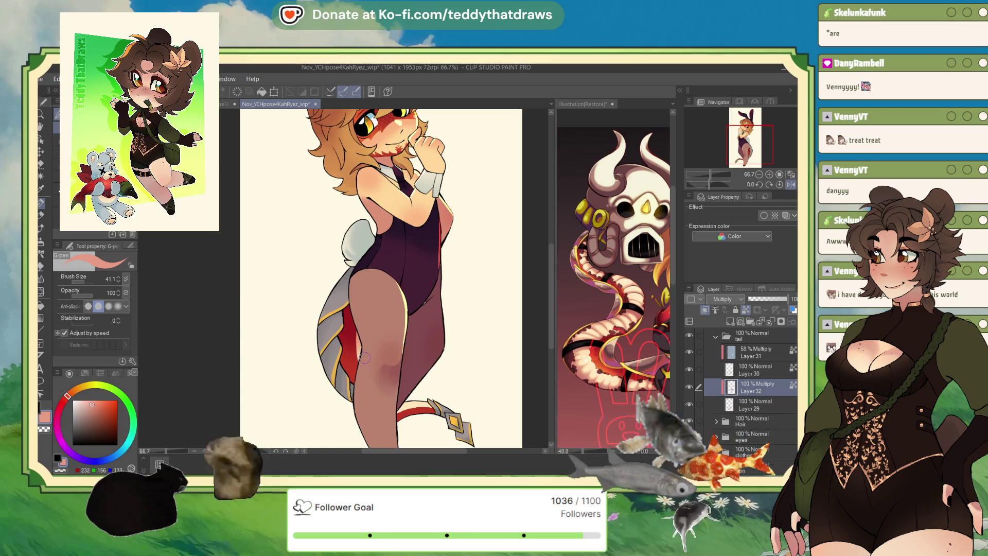
left_click(357, 331, "alt")
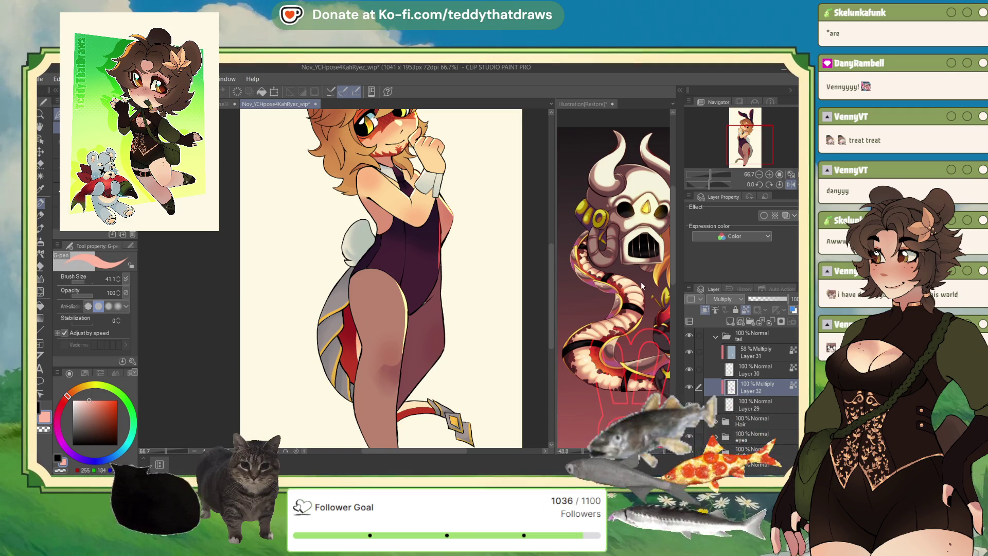
left_click(689, 387)
left_click(729, 322)
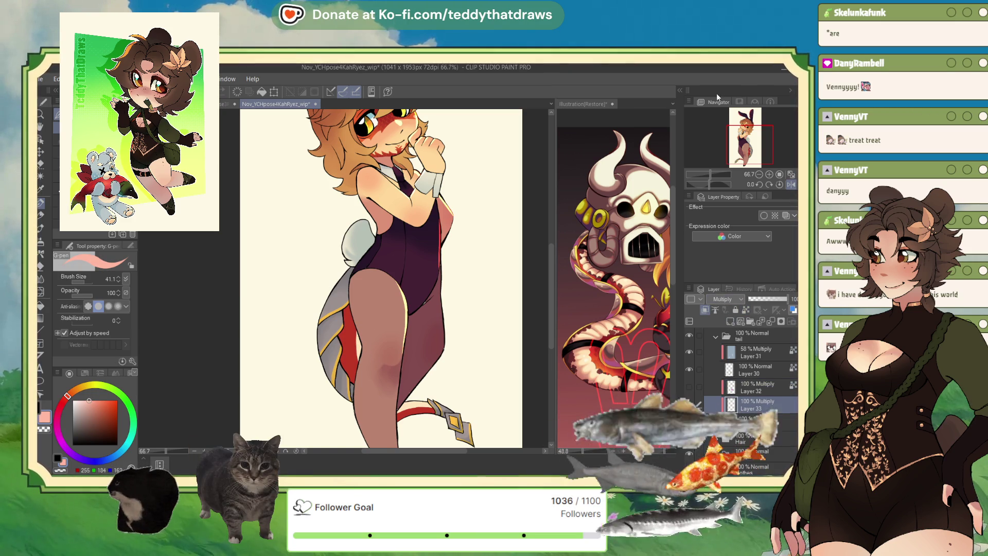
- Auto-select the red tail panel and set Layer 33 to Normal, placed above Layer 32
left_click(722, 299)
left_click(721, 324)
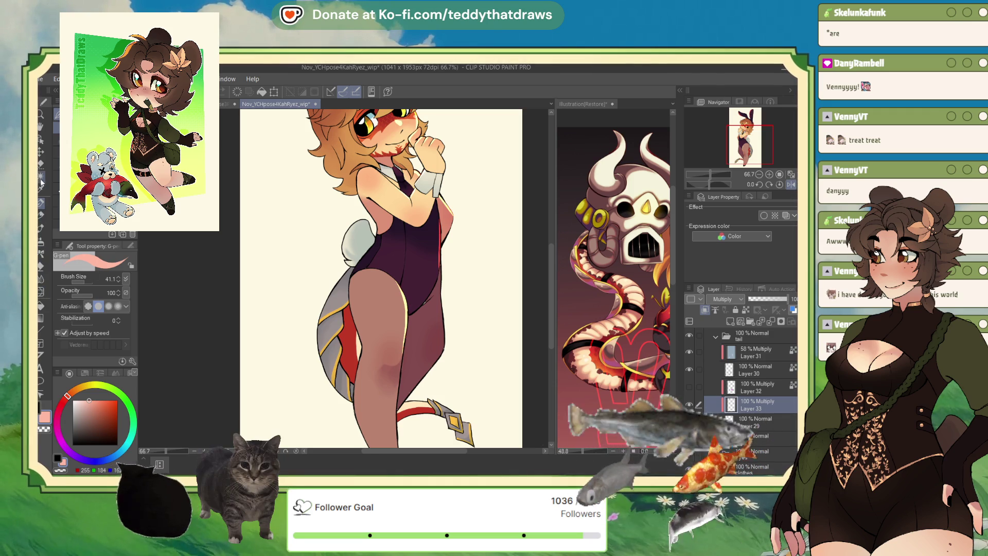
key("w")
left_click(422, 416)
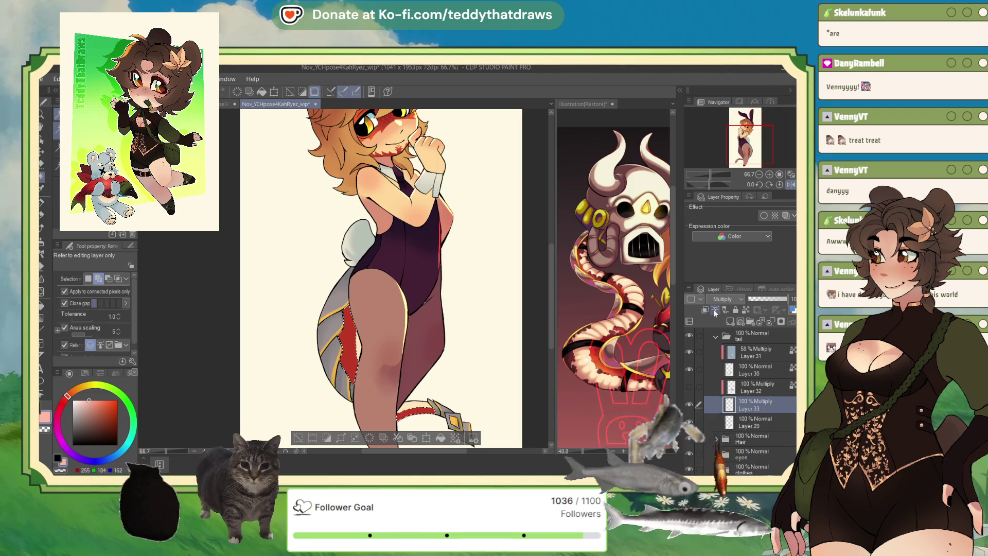
left_click(718, 298)
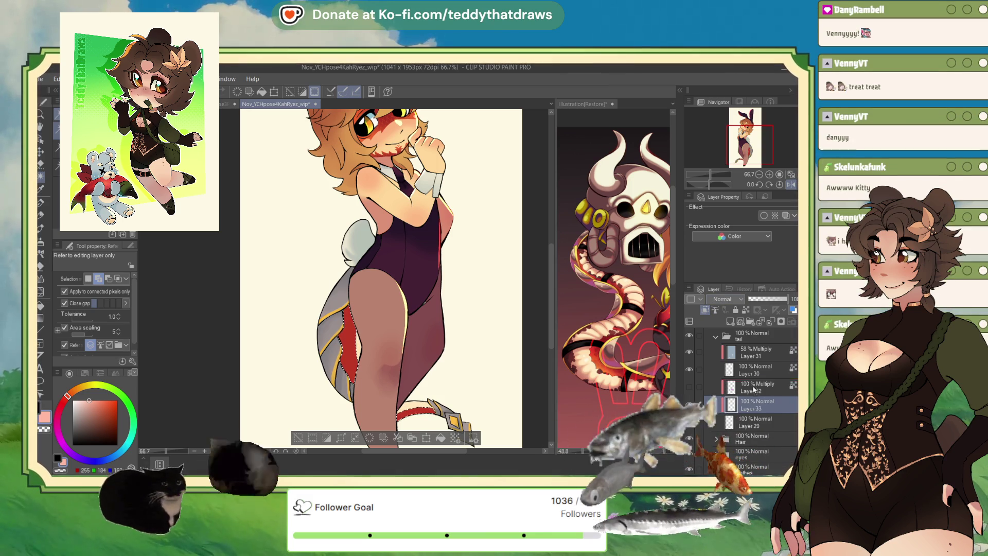
left_click_drag(752, 403, 754, 388)
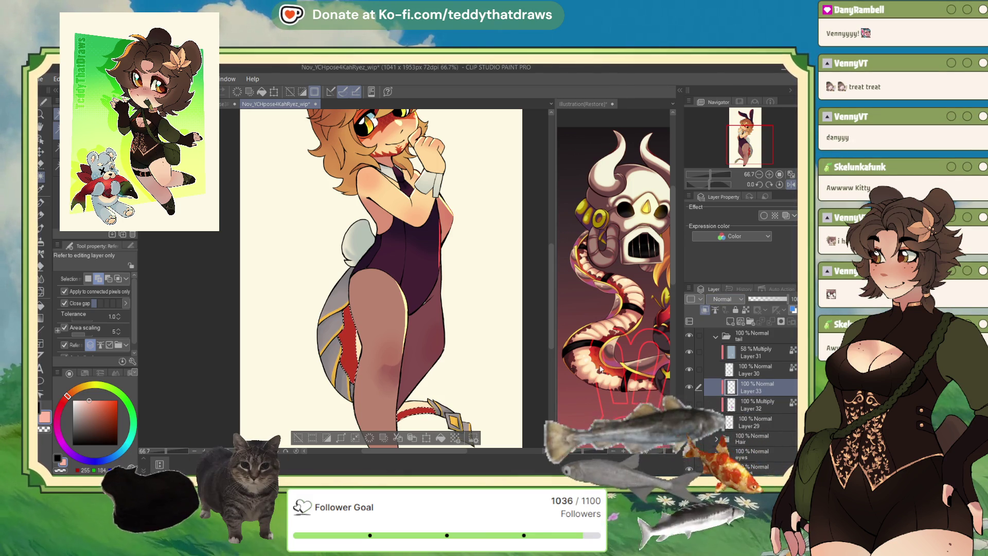
- Sample red from the reference, paint Round Scales texture over the panel and set Layer 33 to 46% opacity
left_click(602, 308)
scroll(595, 340, "up", 2)
scroll(588, 353, "up", 2)
left_click(589, 356, "alt")
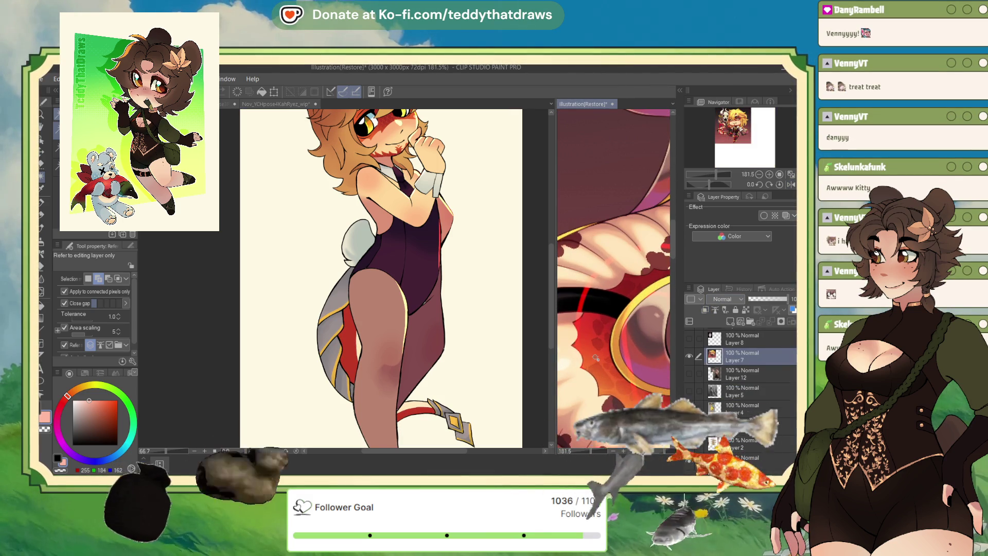
scroll(589, 356, "down", 2)
scroll(610, 309, "down", 5)
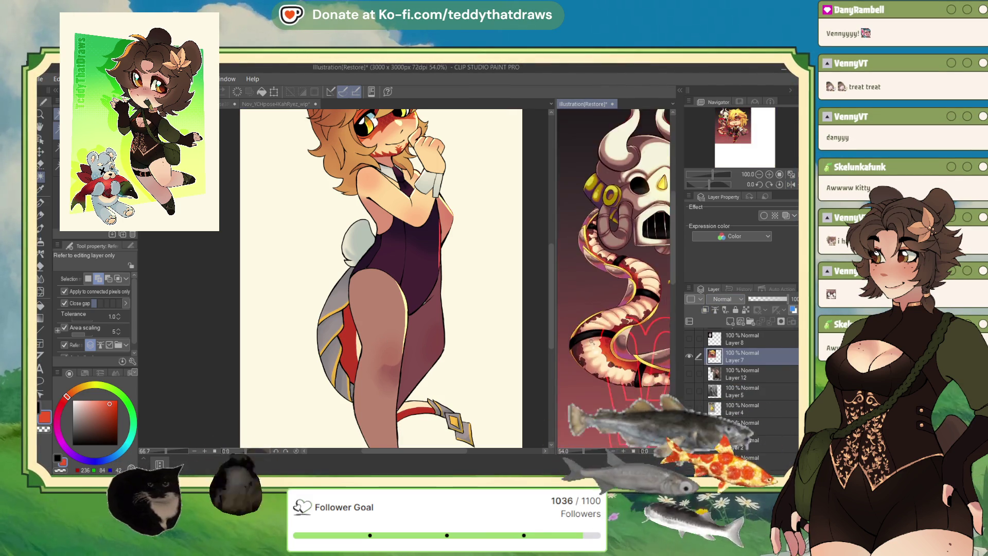
left_click(444, 315)
scroll(444, 315, "down", 1)
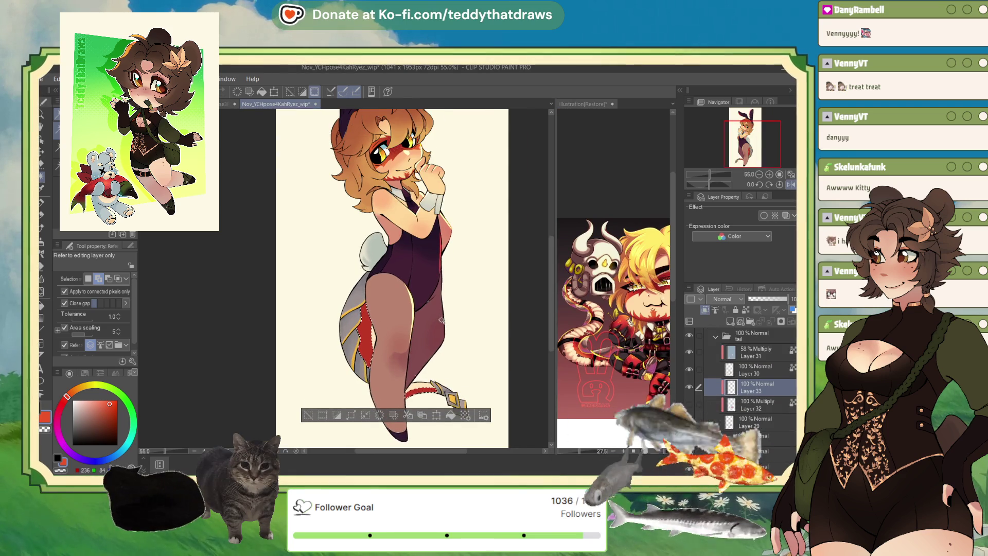
left_click(42, 208)
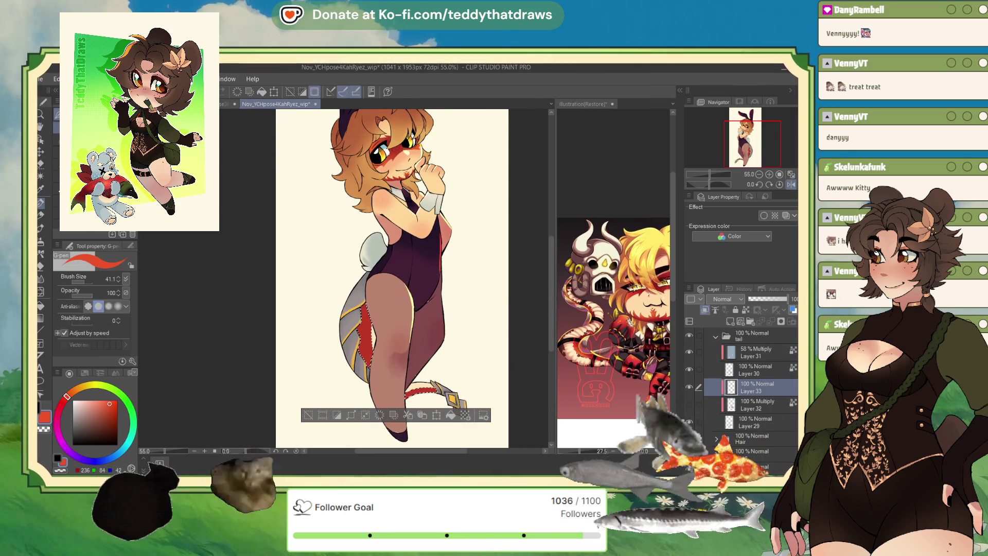
left_click(93, 154)
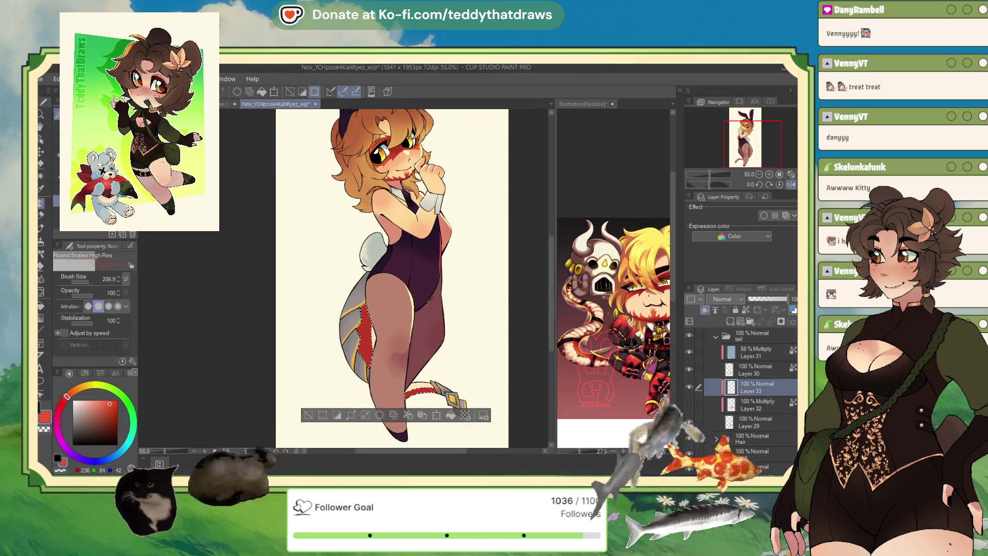
left_click_drag(363, 325, 388, 380)
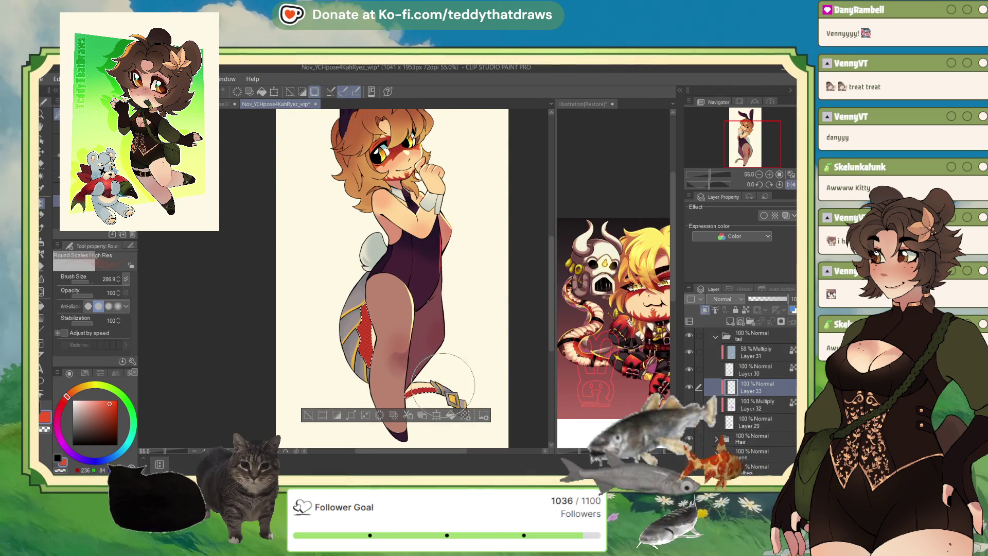
scroll(512, 337, "up", 2)
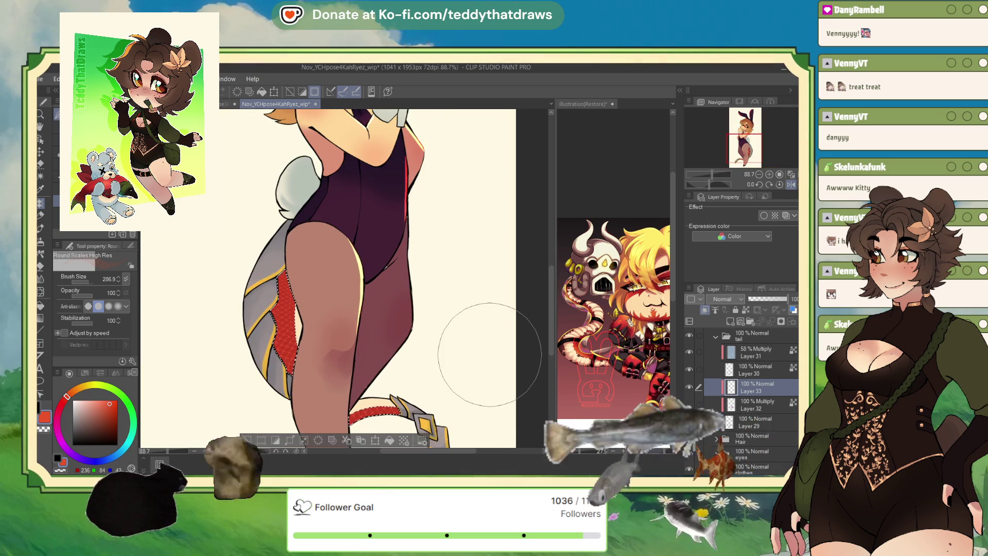
left_click(766, 299)
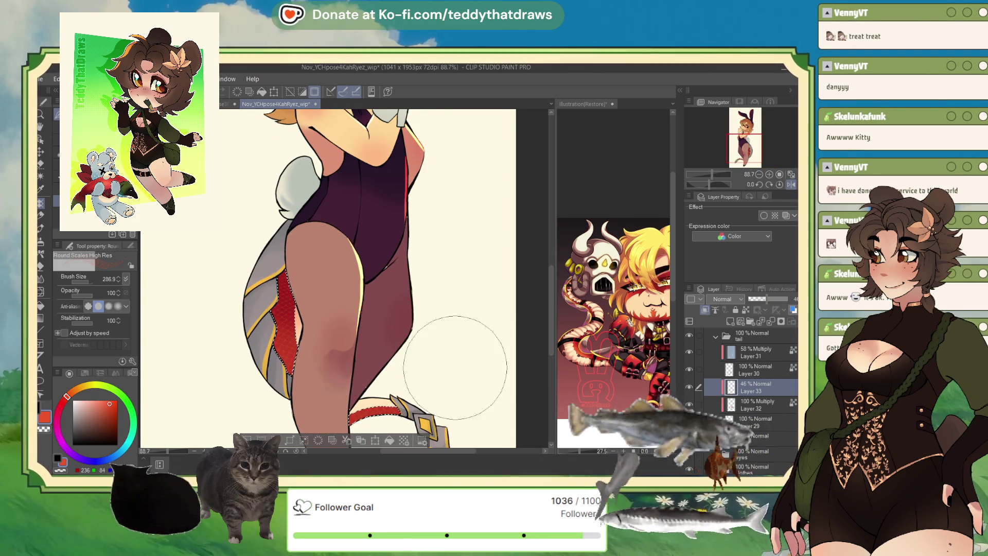
scroll(363, 278, "down", 4)
scroll(360, 277, "up", 2)
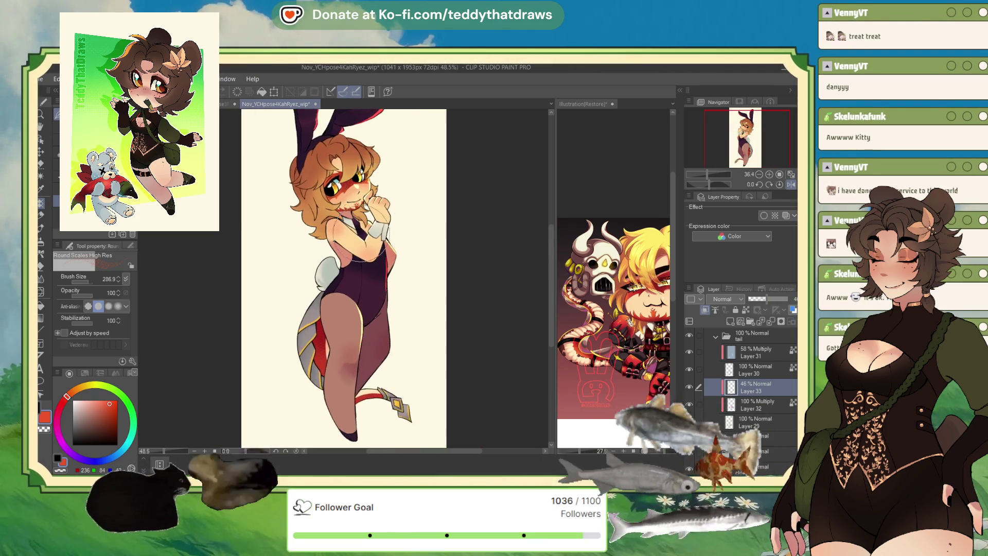
scroll(355, 270, "up", 1)
scroll(351, 262, "up", 1)
scroll(345, 253, "down", 3)
scroll(348, 257, "down", 1)
scroll(348, 257, "up", 1)
- Add a Gradient map 3 correction layer over the tail folder
left_click(750, 340)
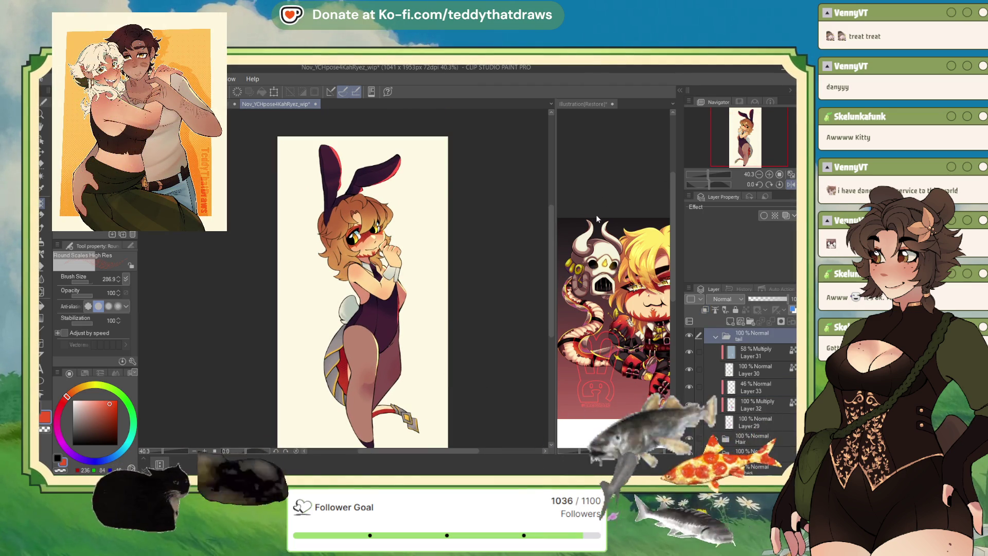
key("ctrl+shift+g")
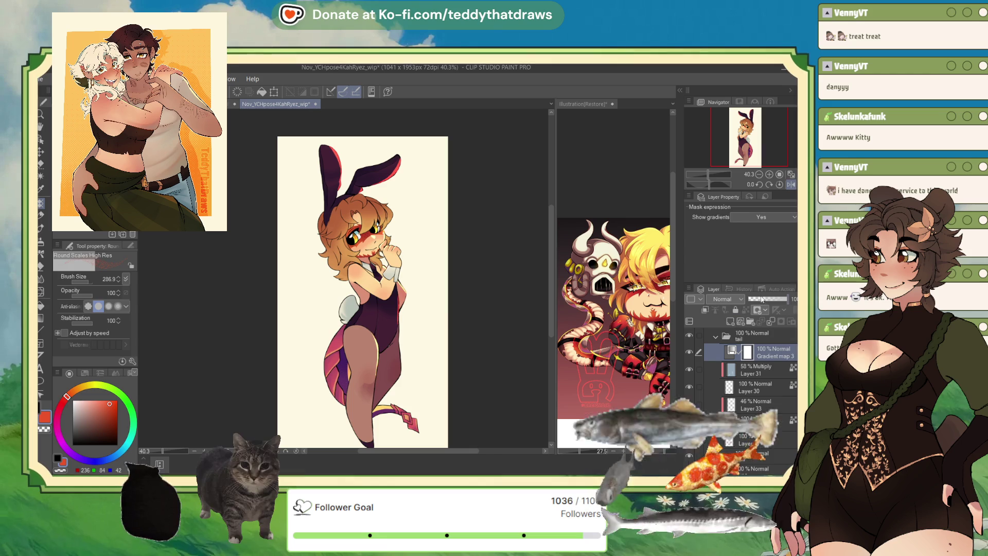
left_click(716, 337)
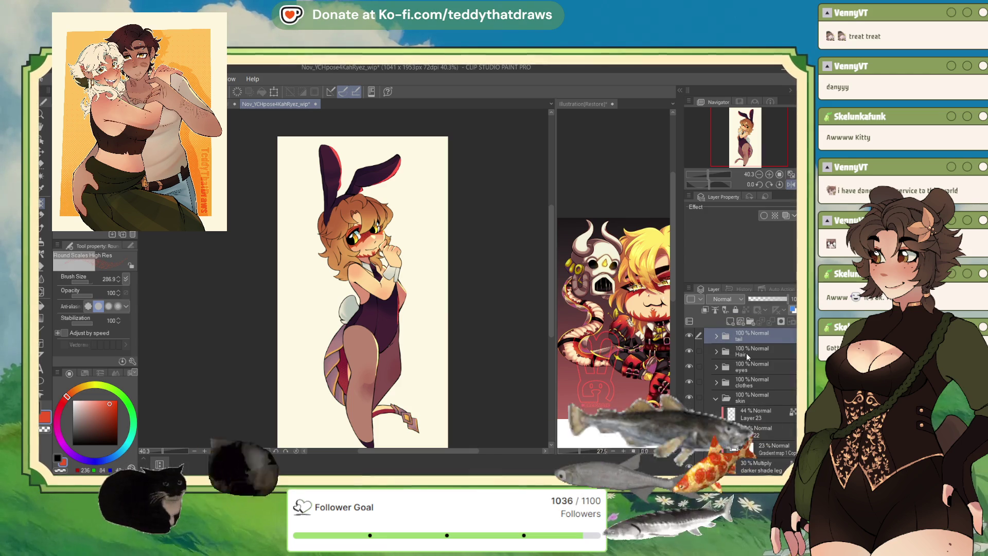
left_click(717, 337)
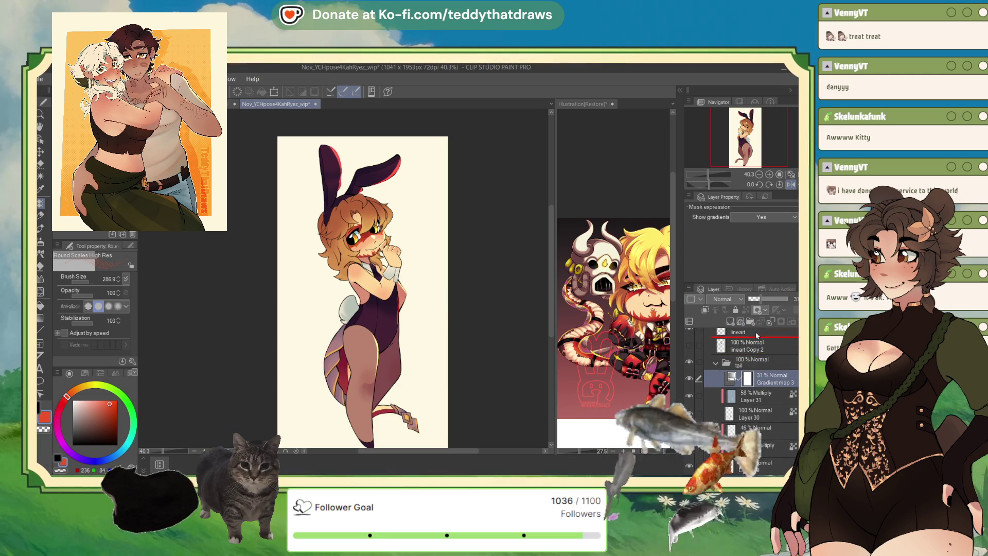
left_click(764, 354)
- Lower Gradient map 3 to 20% opacity and clip it to the layer below
left_click(716, 380)
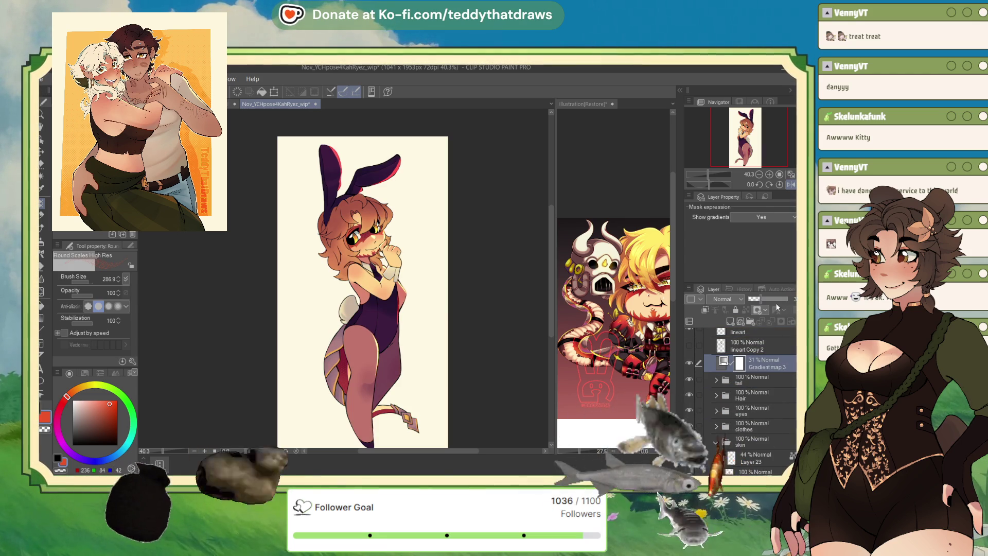
left_click_drag(756, 298, 742, 297)
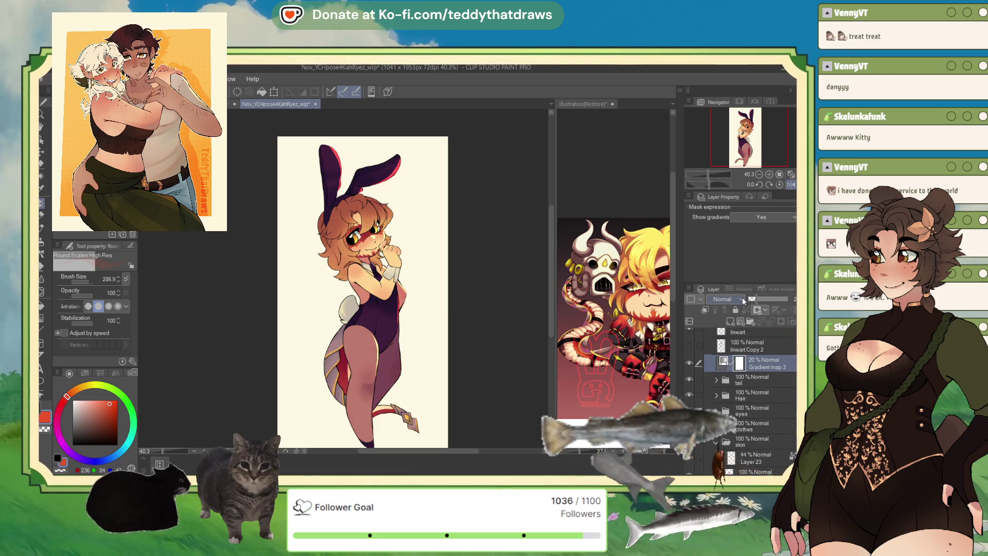
left_click(726, 367)
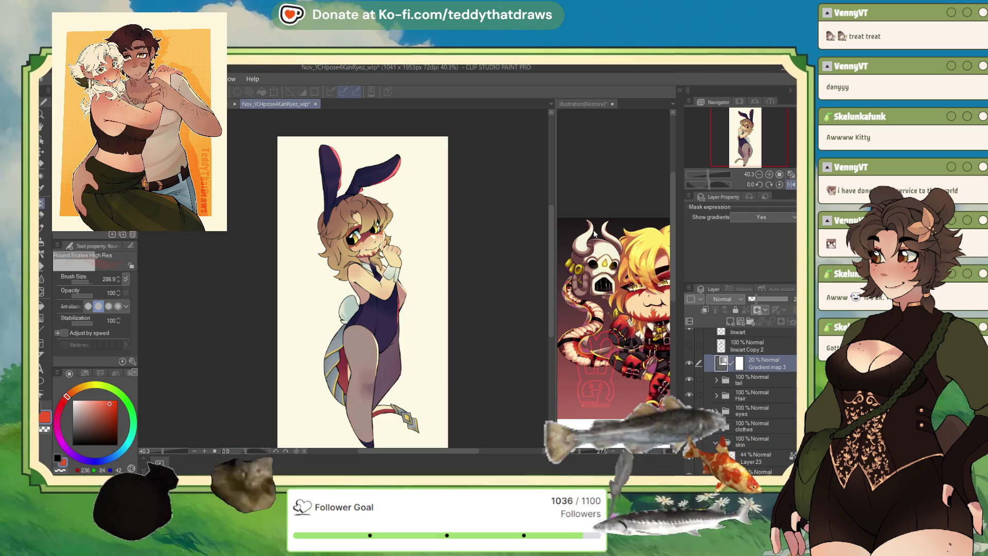
left_click(706, 311)
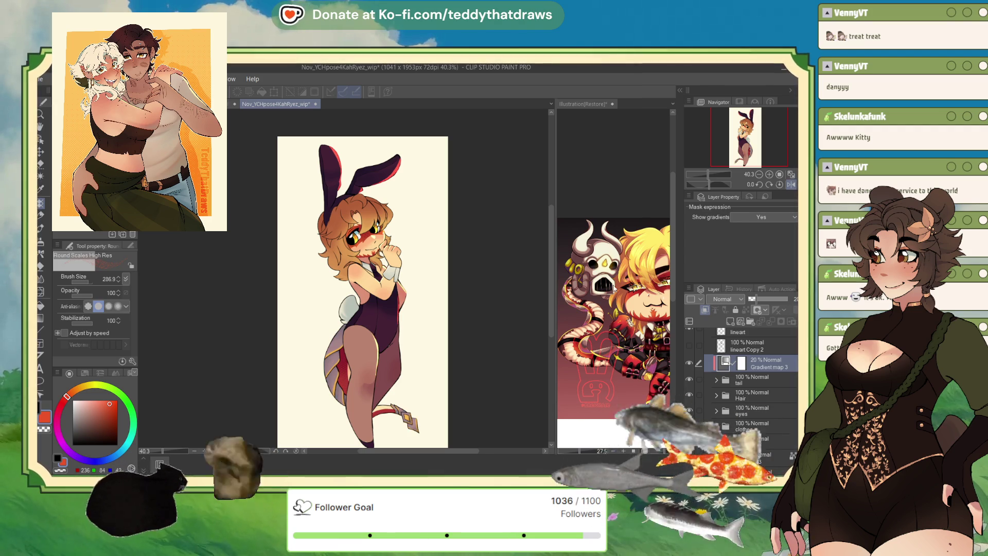
scroll(394, 187, "up", 3)
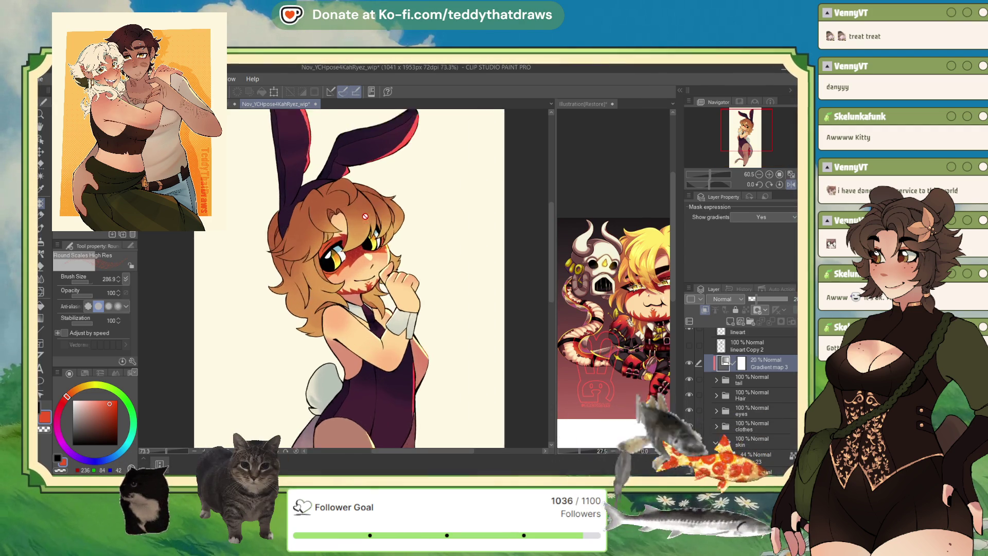
scroll(394, 187, "down", 3)
scroll(392, 226, "up", 2)
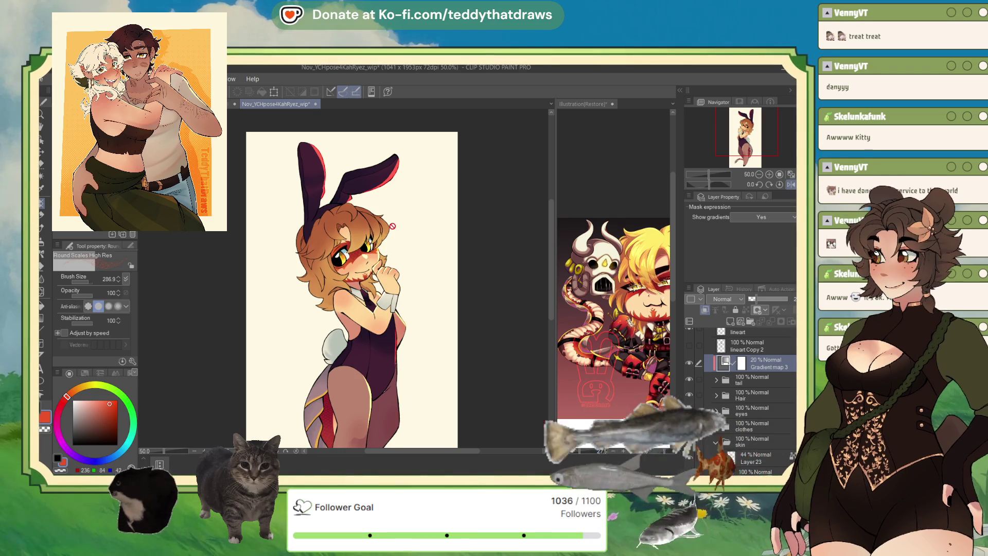
- Auto-select the whole character and add Layer 34 above the backgrounds folder
left_click(41, 178)
left_click(272, 209)
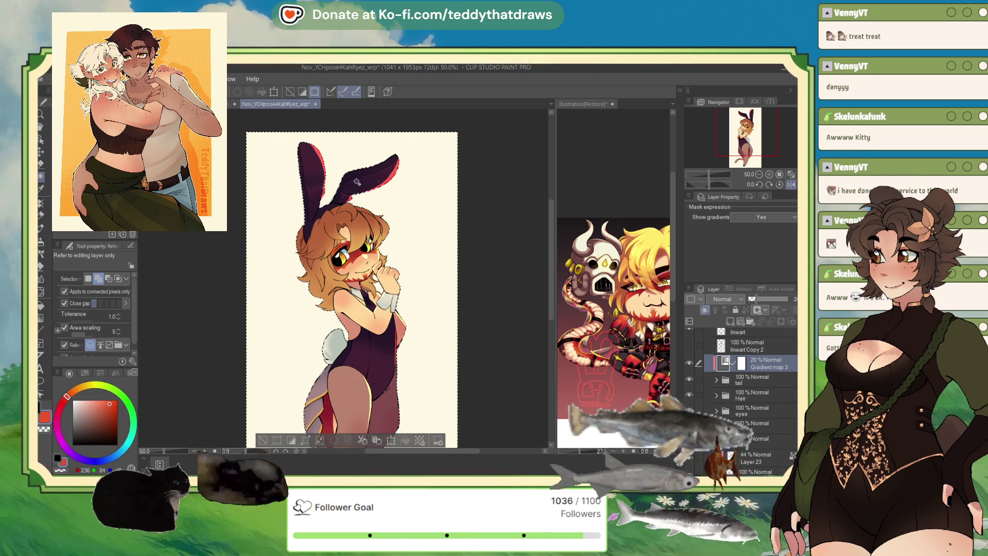
key("ctrl+alt+0")
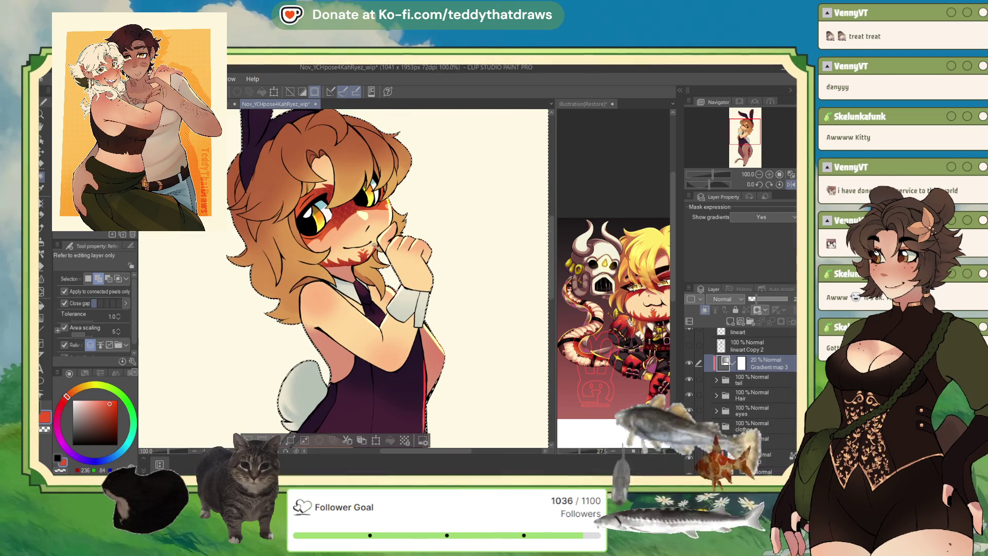
scroll(378, 257, "up", 3)
scroll(387, 260, "down", 2)
scroll(397, 294, "down", 2)
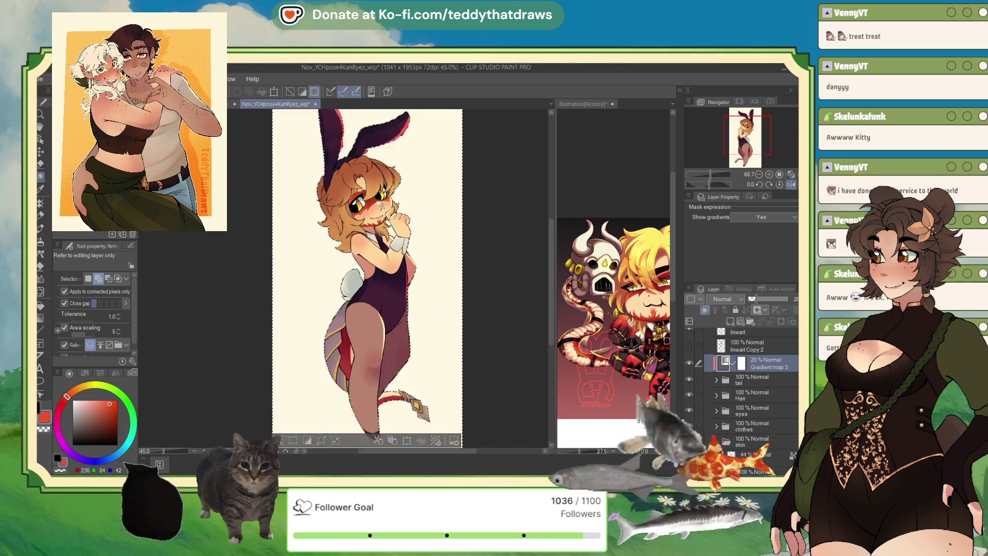
scroll(405, 317, "down", 1)
scroll(438, 322, "down", 2)
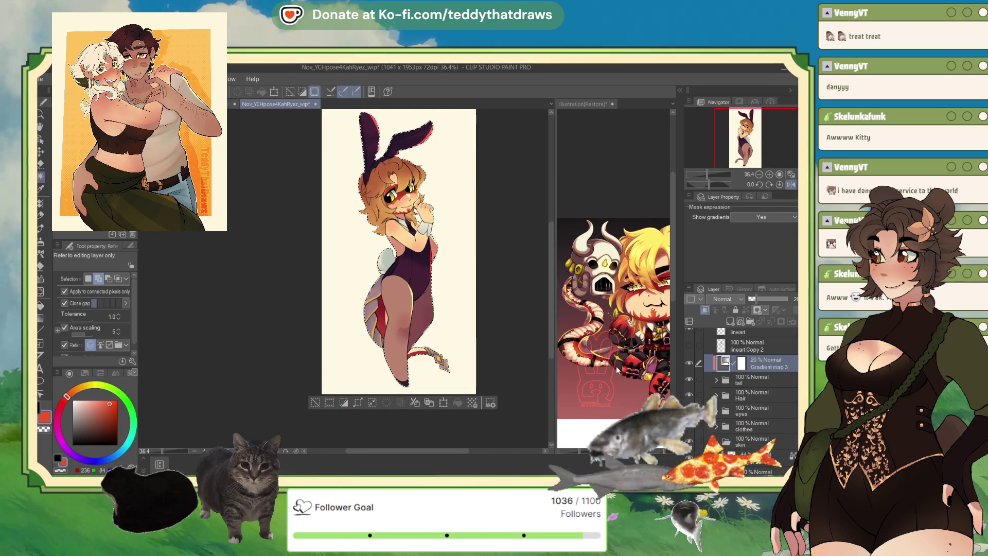
scroll(794, 334, "down", 3)
scroll(793, 334, "down", 3)
left_click(708, 388)
left_click(741, 403)
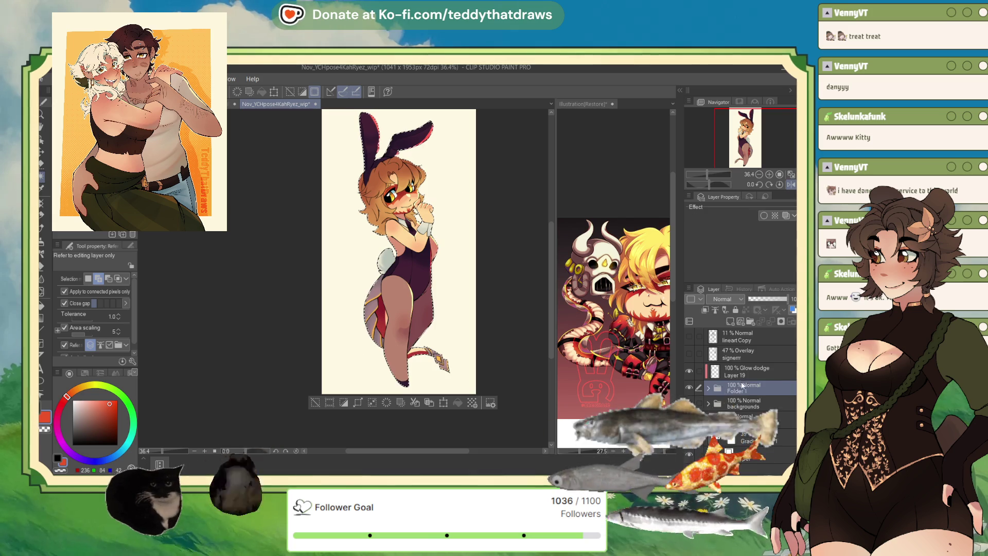
left_click(729, 322)
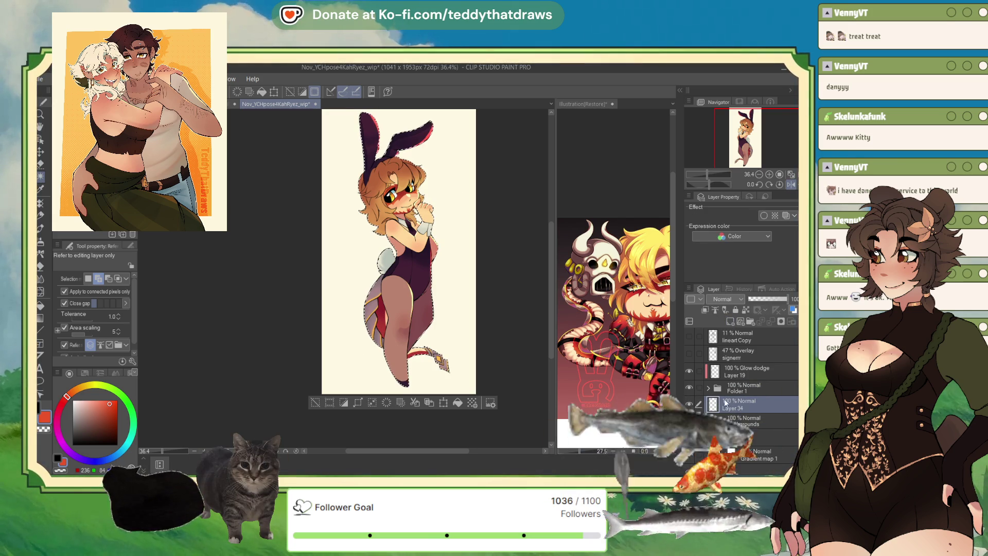
- Fill the character selection with black on Layer 34 and deselect, discarding an accidental duplicate
left_click(457, 402)
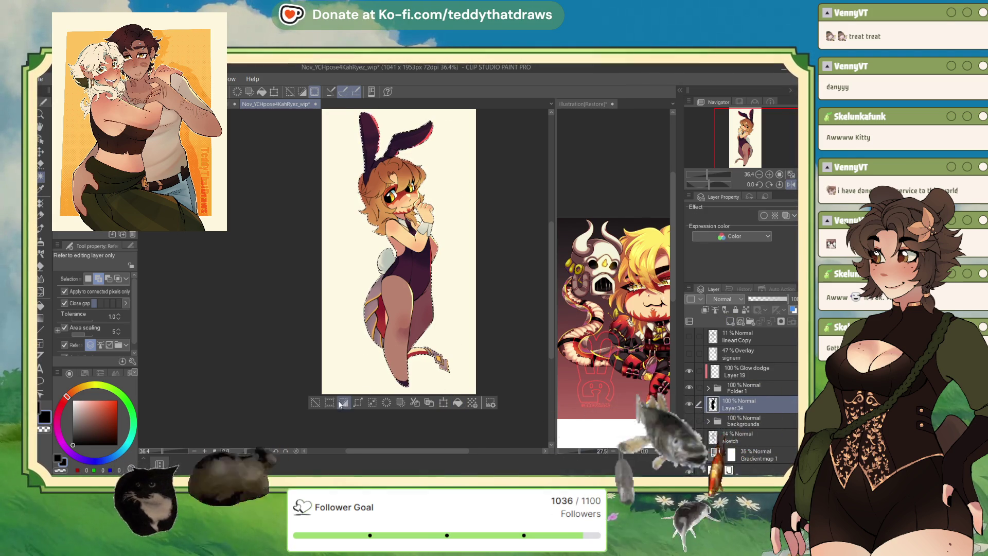
left_click(315, 402)
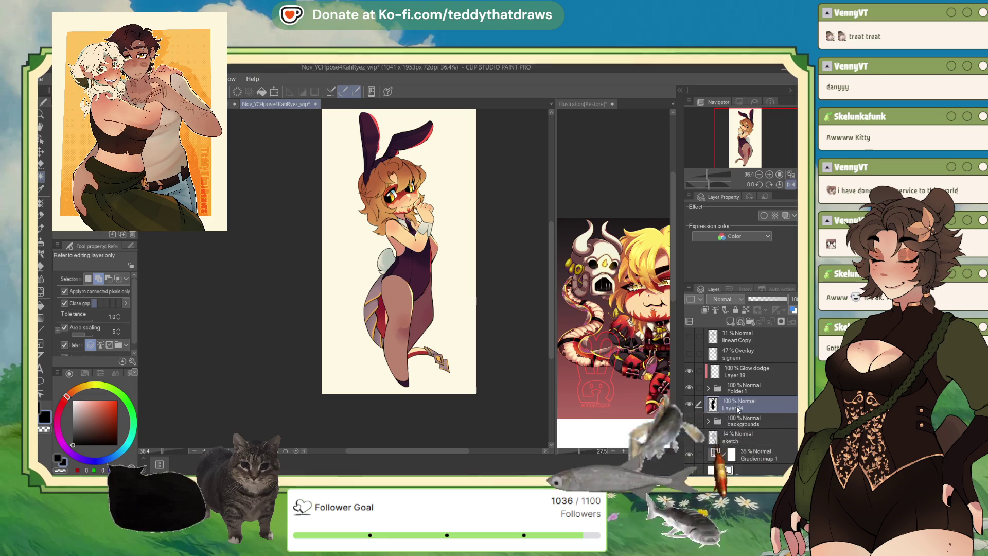
key("ctrl+j")
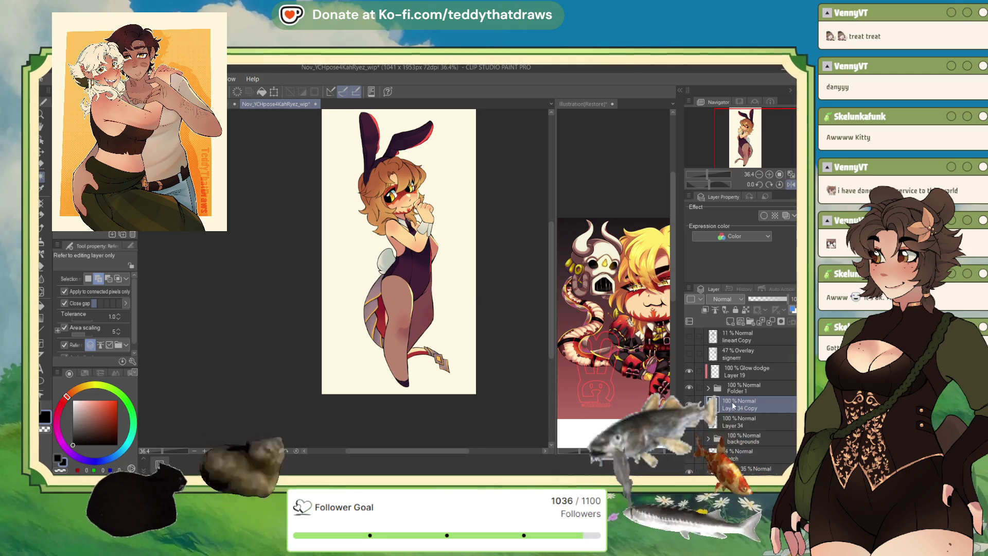
key("ctrl+e")
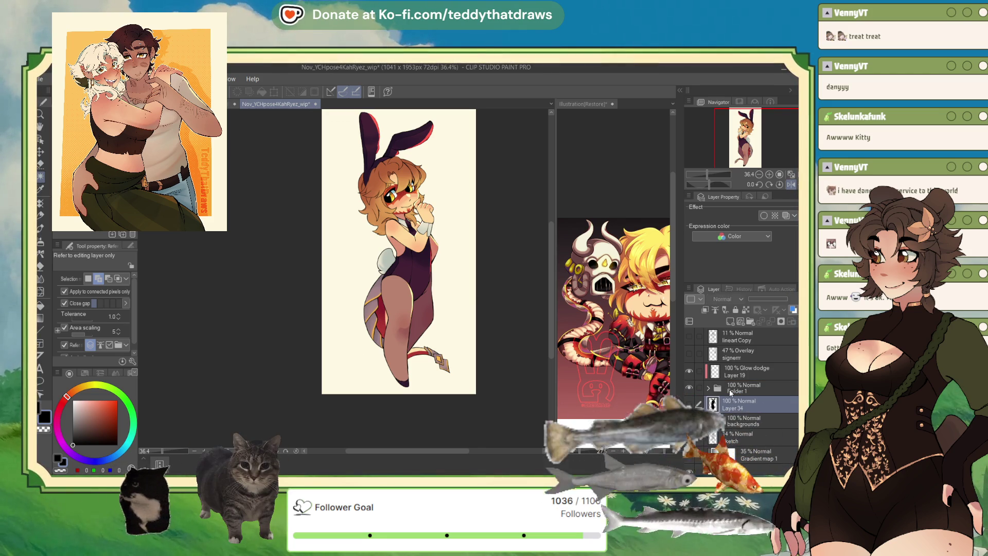
left_click(733, 388)
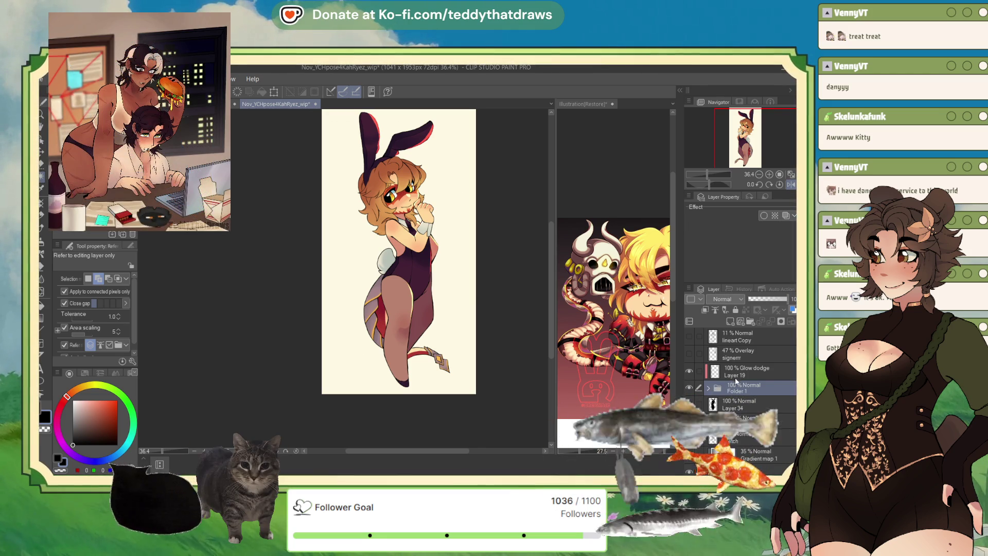
- Switch Layer 19 from Glow dodge to Normal blending and eyedrop its orange
left_click(735, 378)
left_click(734, 296)
left_click(719, 74)
scroll(430, 116, "up", 2)
scroll(430, 116, "up", 2)
left_click(435, 149, "alt")
scroll(434, 149, "down", 2)
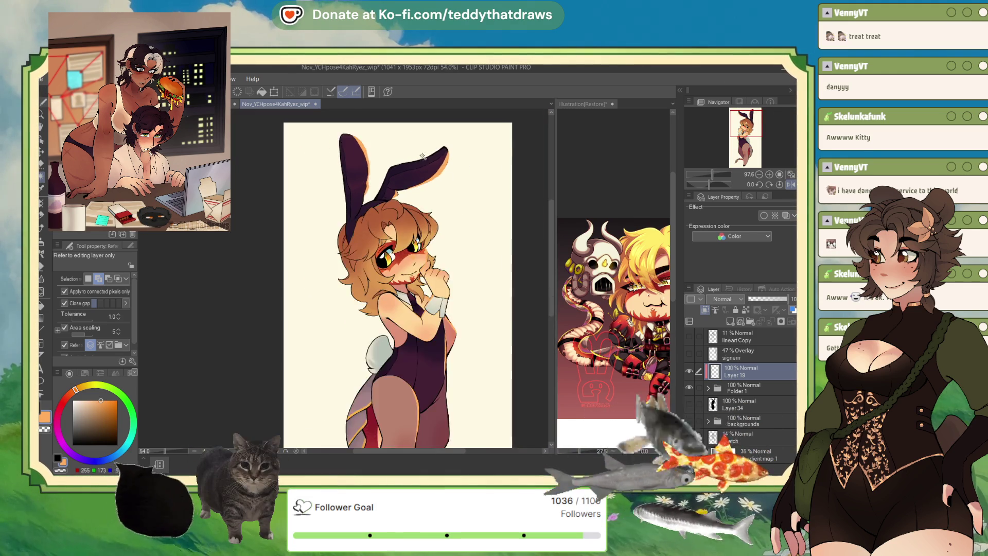
scroll(448, 147, "up", 2)
scroll(466, 146, "up", 2)
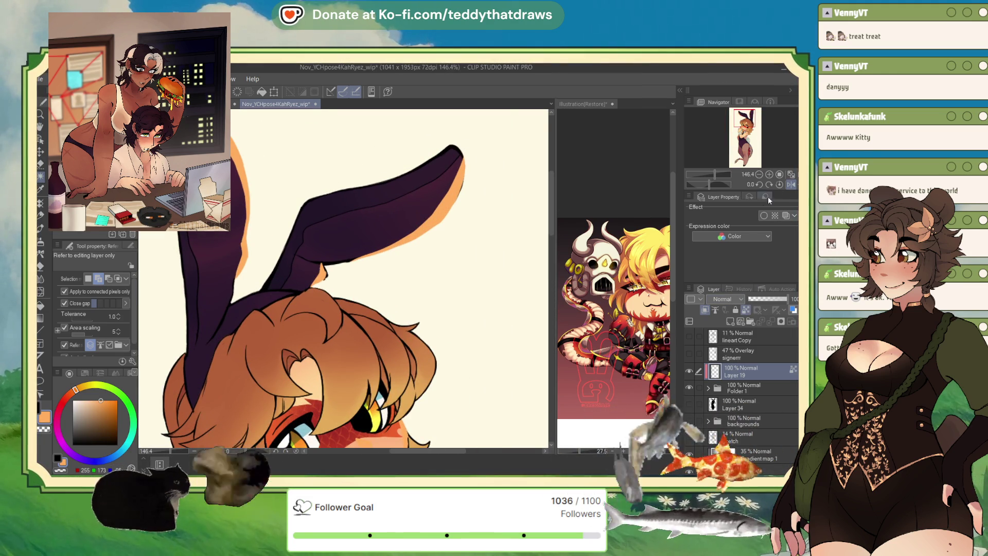
- Mirror the canvas horizontally, pick the inking pen and fit the illustration in view
key("h")
key("b")
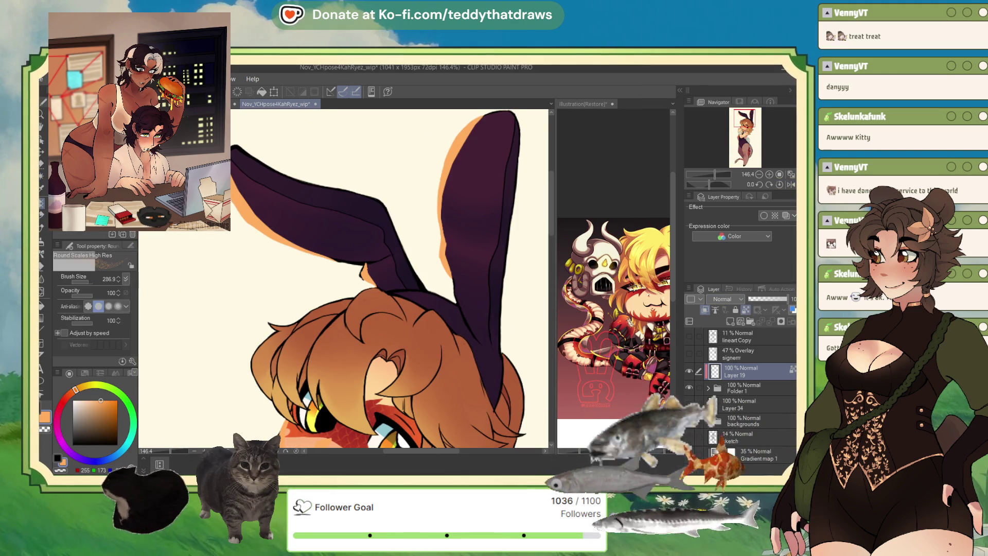
key("p")
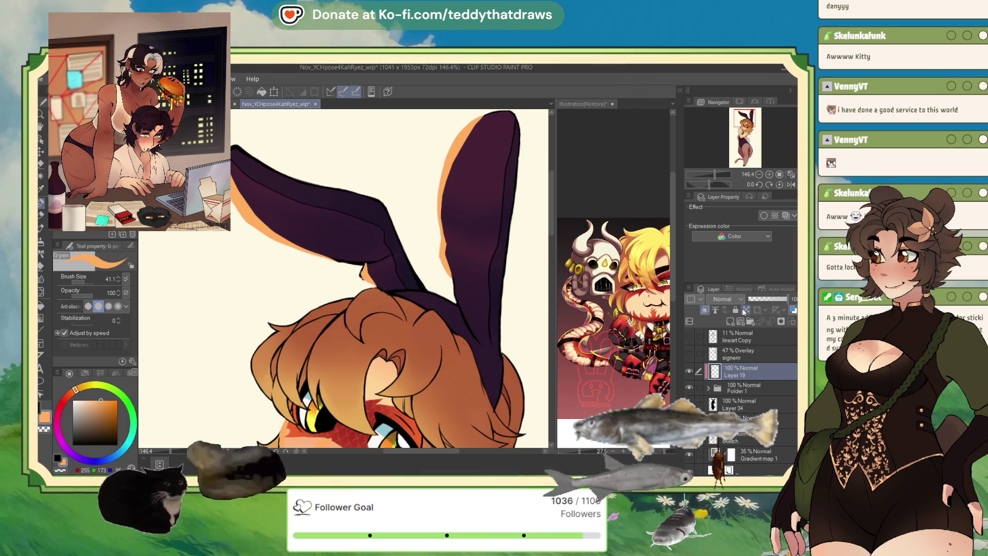
key("ctrl+0")
- Enable a white Border effect on Folder 1 with edge thickness around 5.3
left_click(741, 382)
left_click(764, 215)
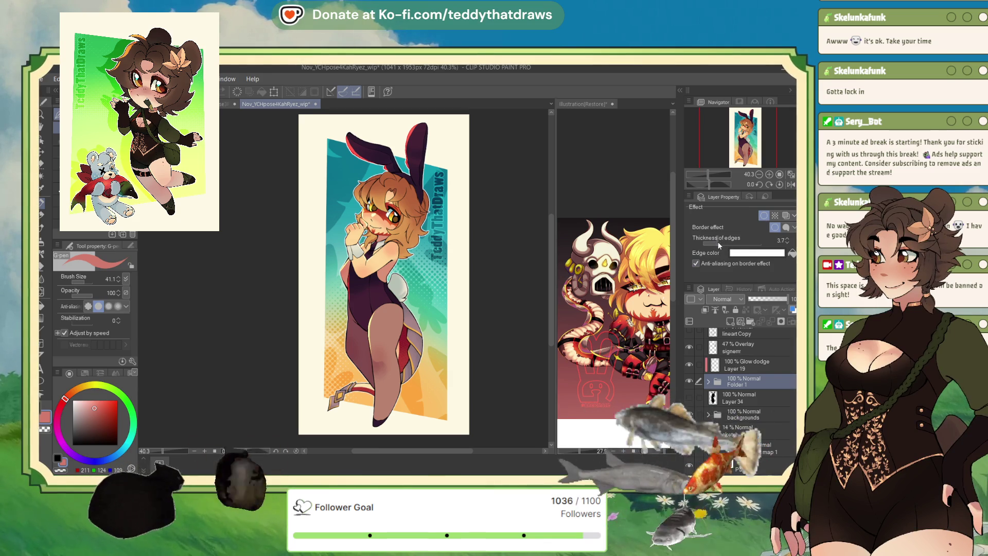
left_click_drag(718, 240, 738, 240)
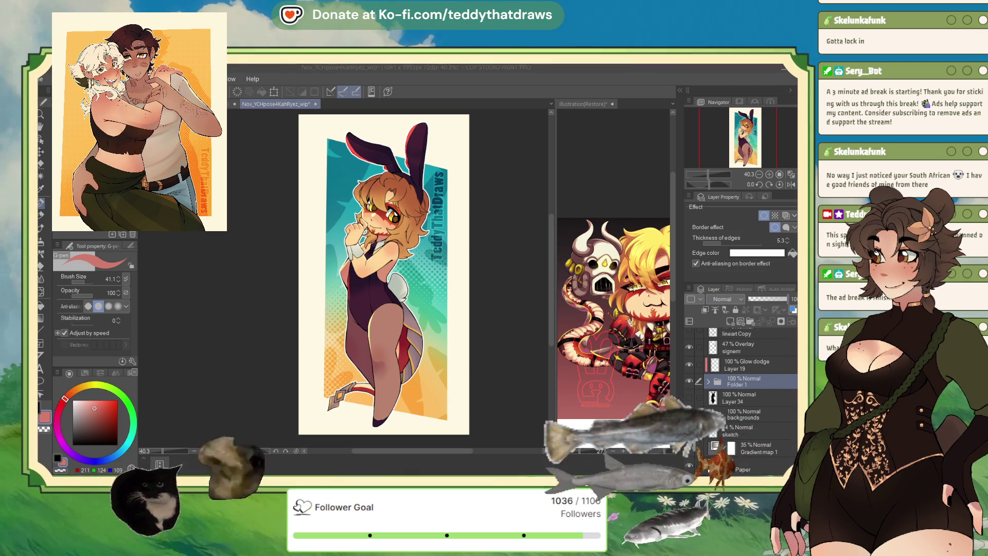
left_click_drag(753, 240, 723, 244)
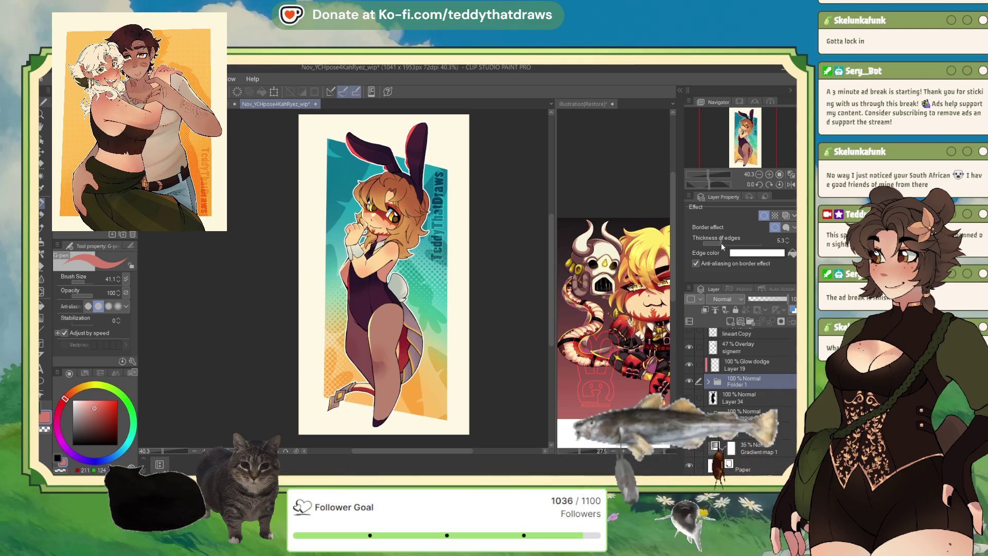
scroll(373, 159, "up", 5)
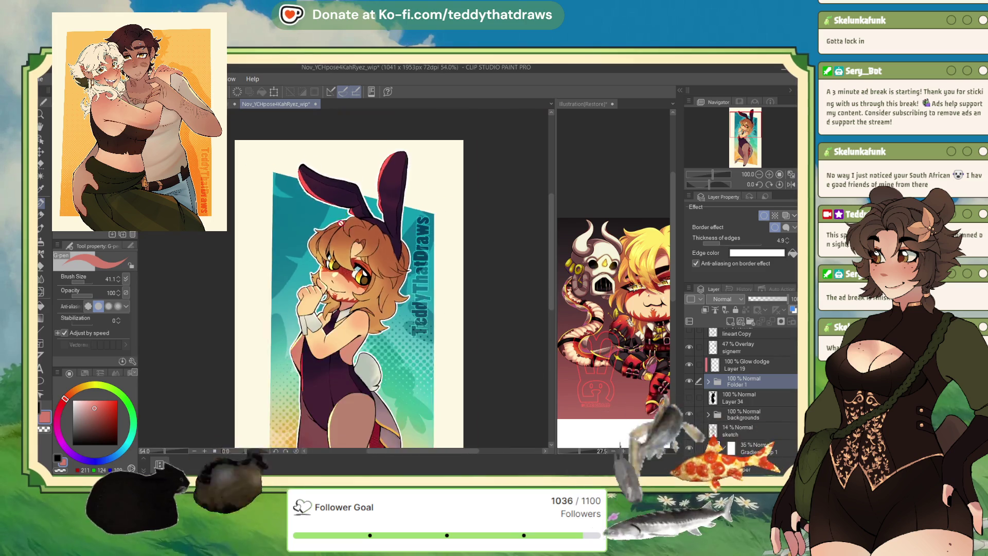
scroll(353, 170, "down", 5)
scroll(355, 209, "up", 2)
scroll(355, 208, "up", 3)
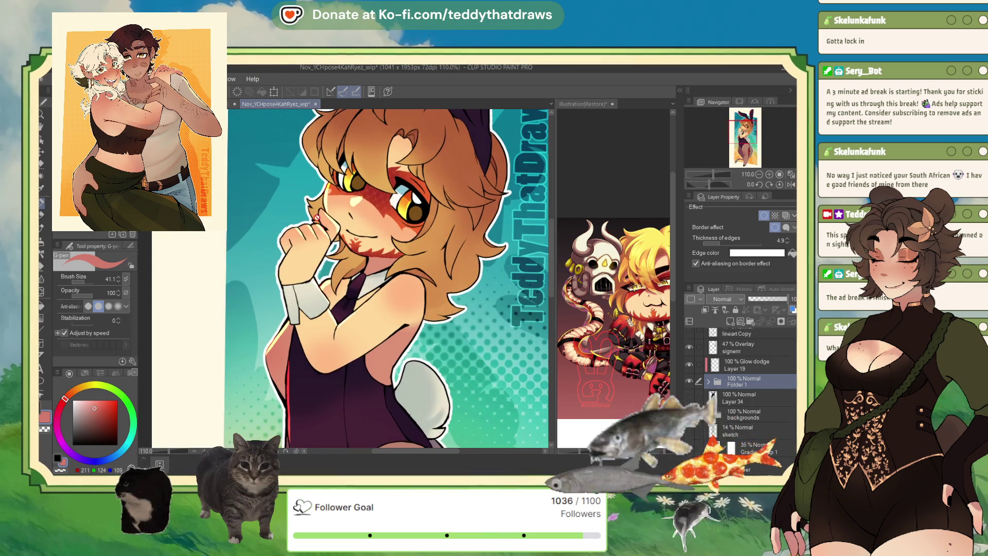
scroll(317, 215, "down", 2)
scroll(317, 215, "up", 2)
scroll(265, 214, "up", 2)
scroll(325, 332, "up", 1)
scroll(325, 332, "down", 2)
scroll(322, 347, "down", 2)
scroll(320, 363, "down", 2)
scroll(318, 379, "down", 1)
scroll(318, 379, "down", 2)
scroll(335, 234, "up", 1)
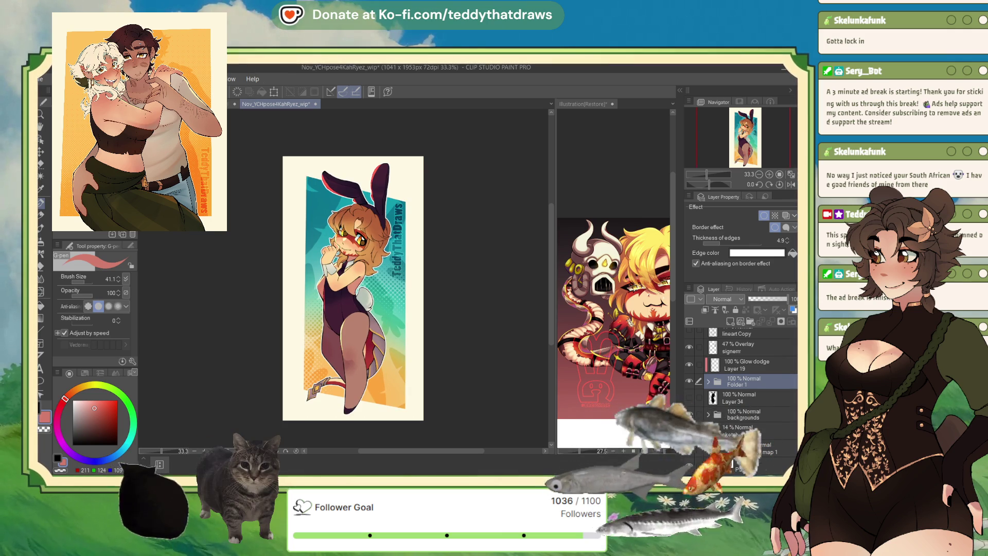
scroll(333, 314, "up", 2)
scroll(332, 309, "up", 2)
scroll(333, 305, "up", 1)
scroll(329, 293, "down", 3)
scroll(329, 294, "up", 2)
scroll(316, 247, "up", 1)
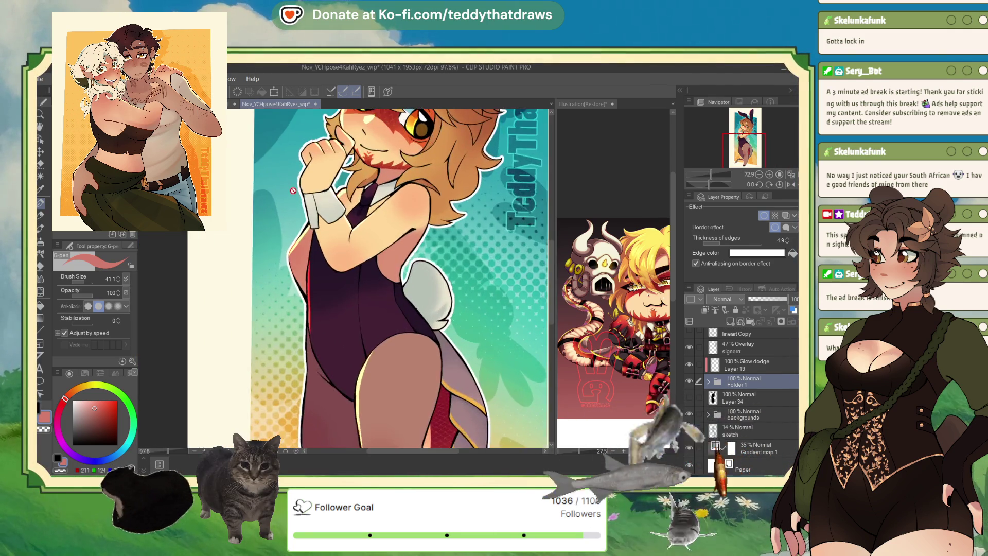
scroll(305, 201, "up", 1)
scroll(300, 182, "up", 1)
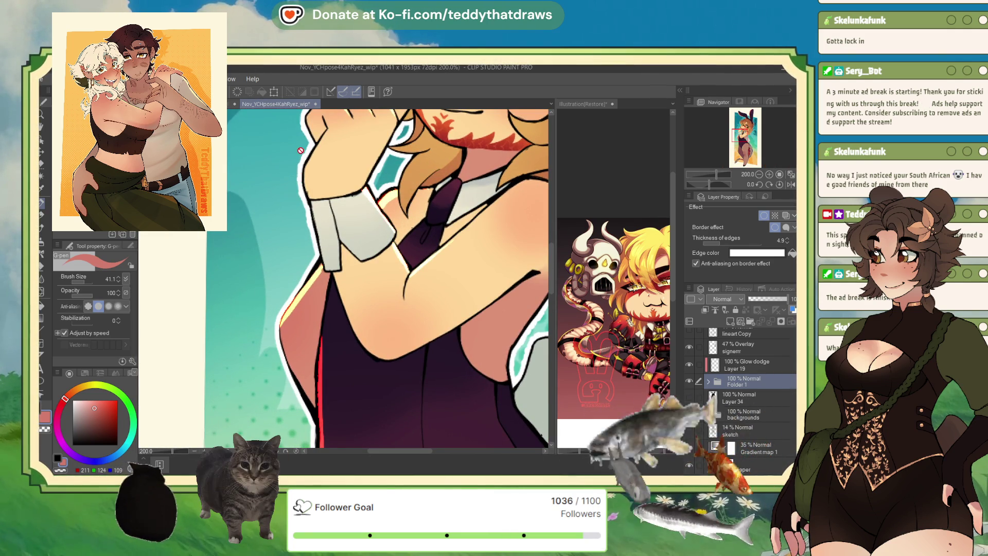
scroll(300, 149, "up", 1)
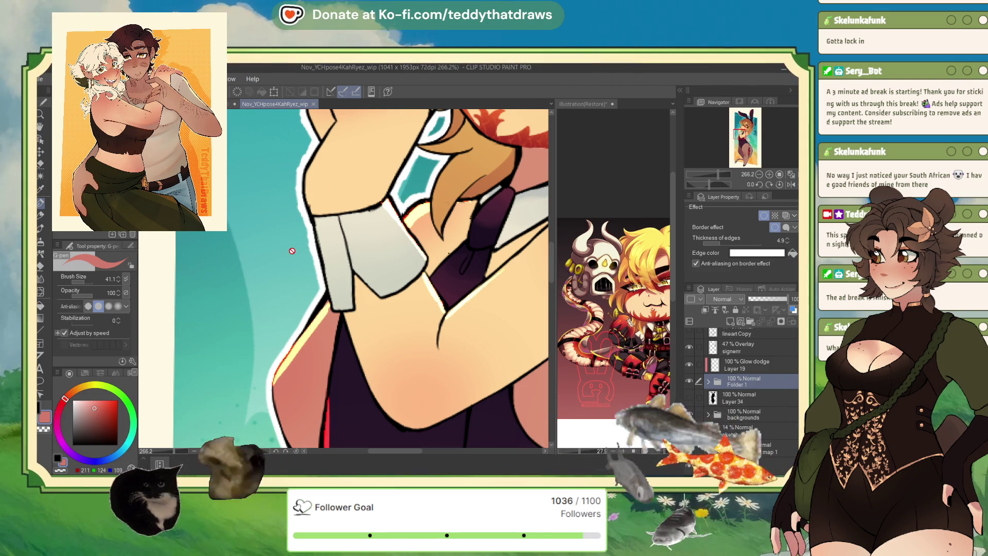
scroll(368, 239, "down", 3)
scroll(378, 208, "up", 2)
scroll(386, 186, "up", 2)
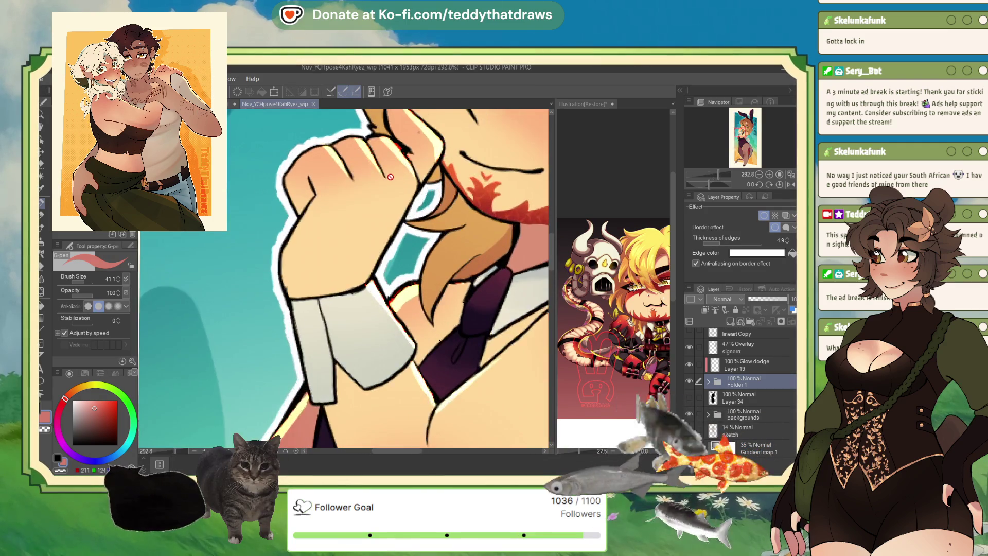
scroll(390, 175, "up", 1)
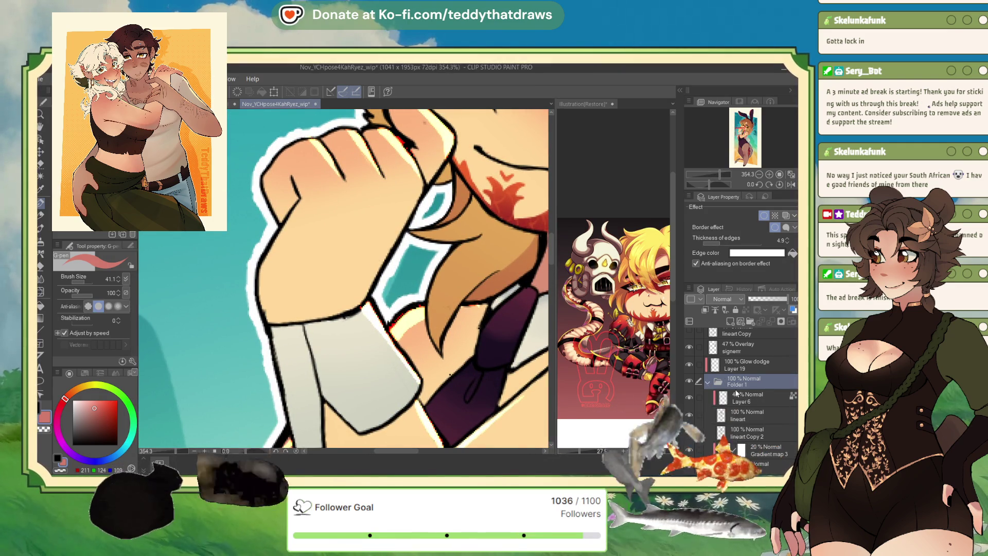
- Make the lineart layer inside Folder 1 active while inspecting the hand's white border
left_click(737, 413)
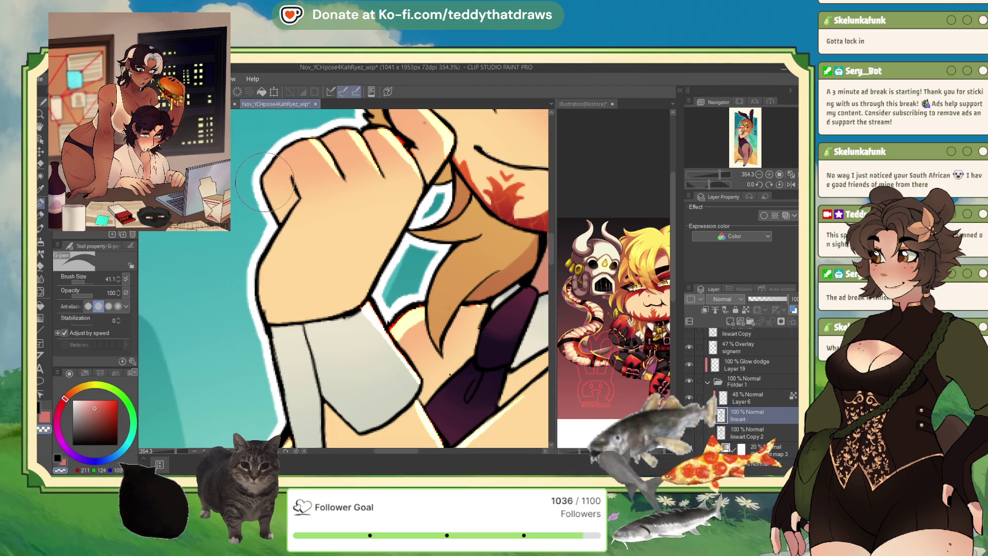
scroll(347, 138, "down", 3)
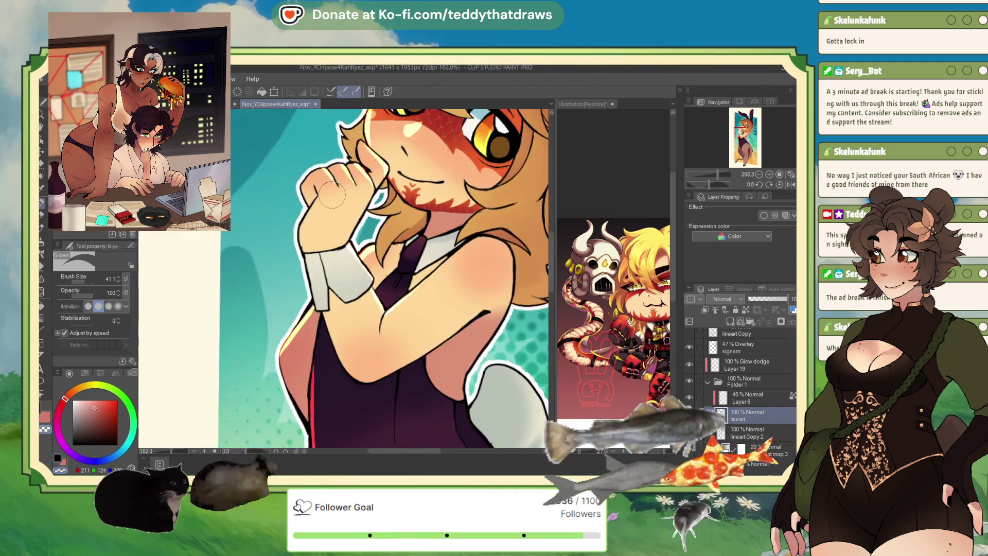
scroll(347, 137, "down", 3)
scroll(347, 138, "down", 2)
scroll(371, 125, "down", 1)
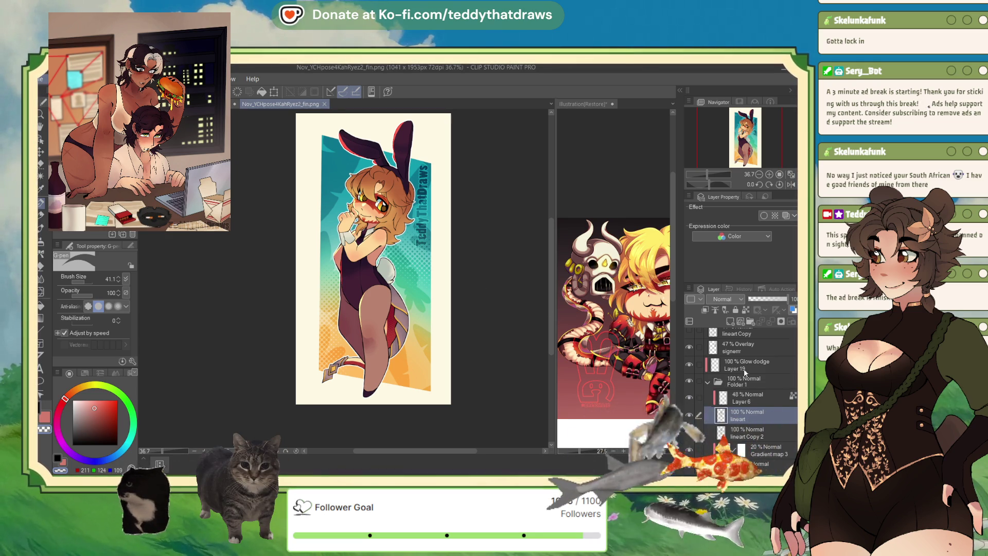
scroll(741, 386, "down", 4)
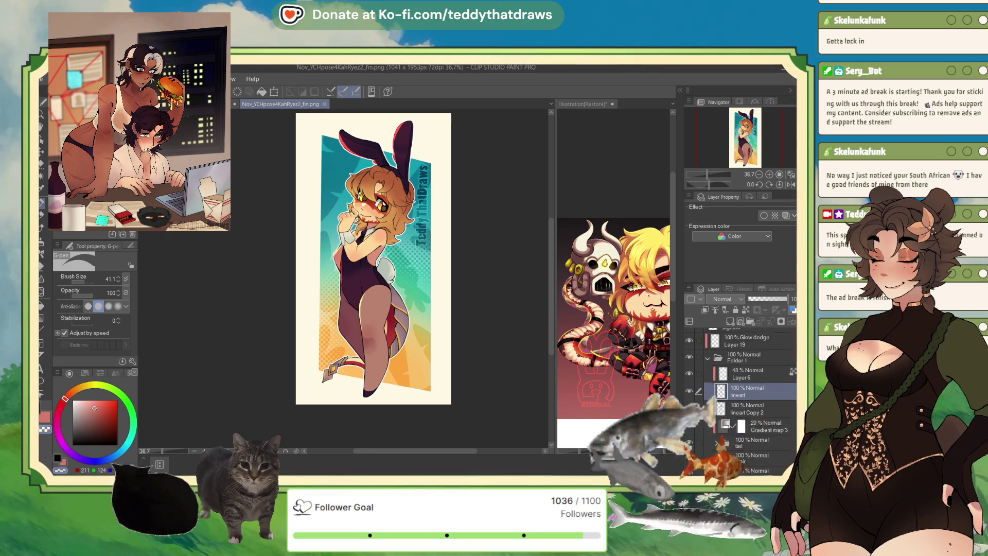
scroll(741, 386, "up", 2)
scroll(741, 385, "up", 3)
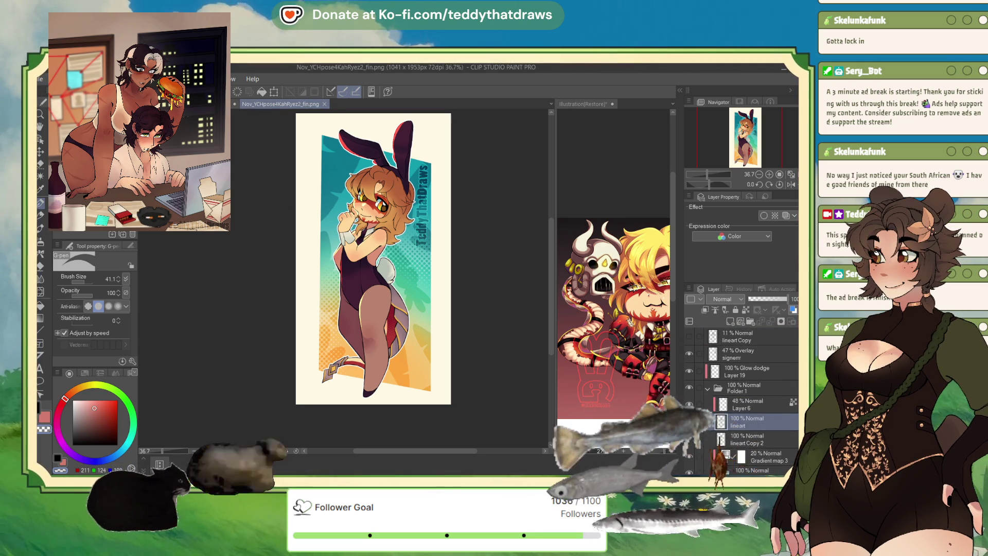
- Hide the backgrounds folder and paper layer so the character sits on transparency, then switch files
left_click(708, 389)
left_click(688, 420)
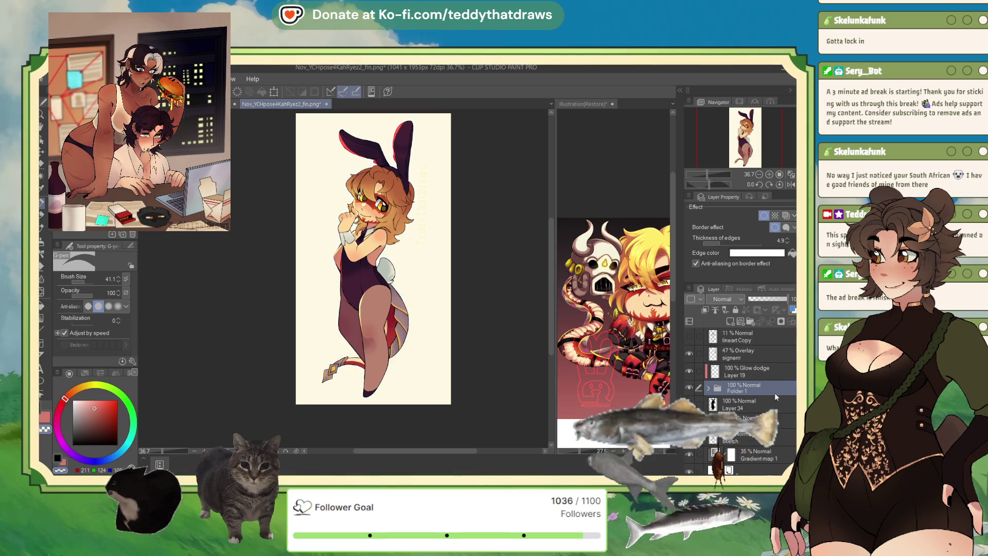
scroll(740, 386, "down", 1)
left_click(689, 467)
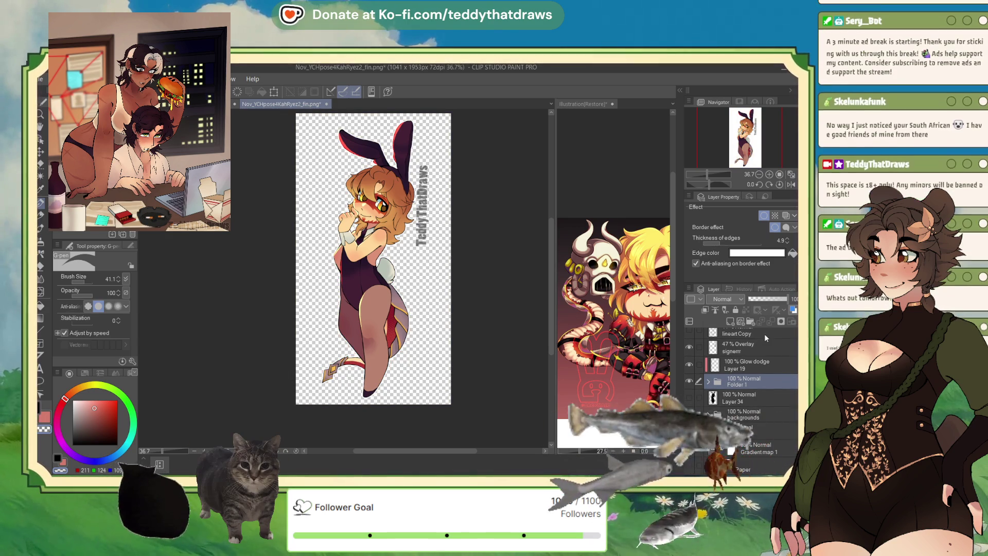
scroll(765, 312, "up", 1)
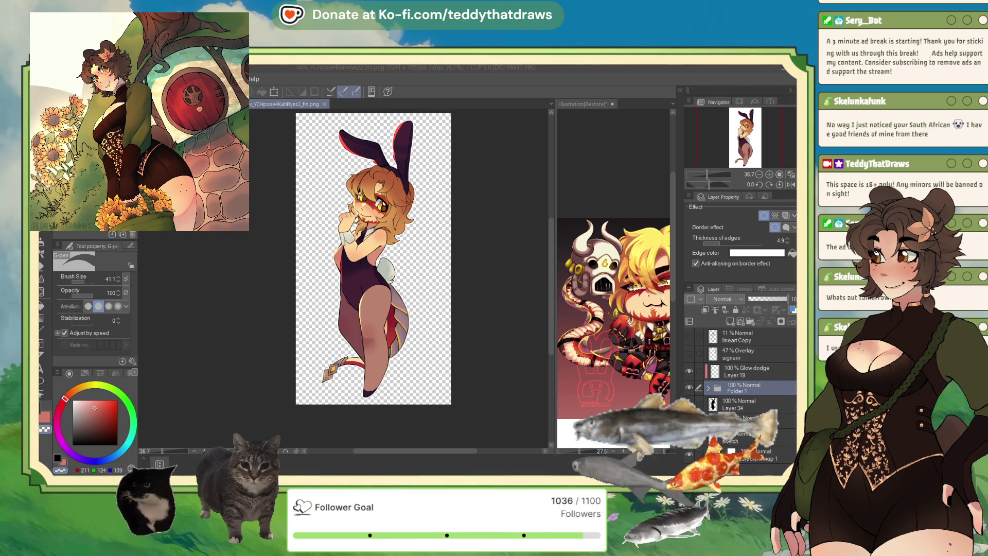
key("ctrl+Tab")
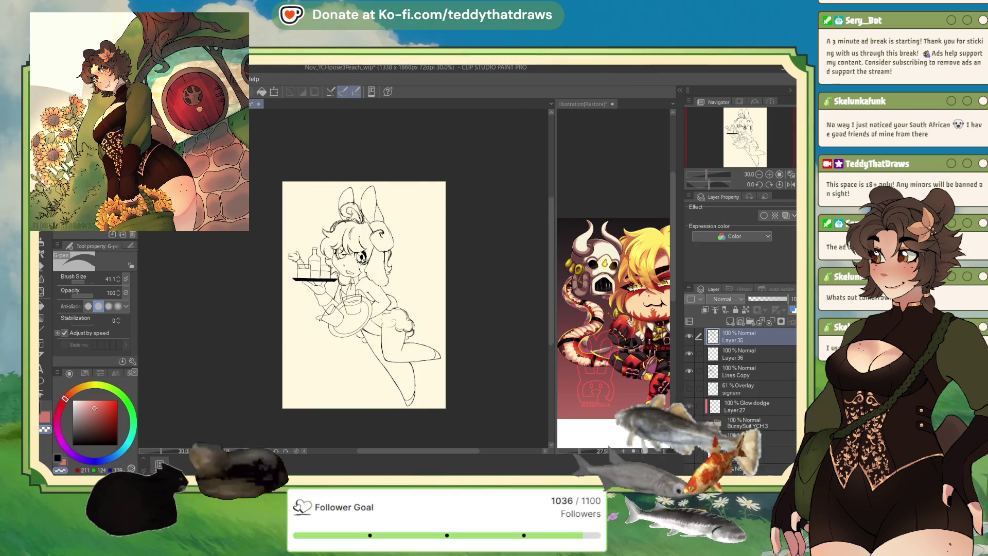
- In the kneeling bunny file, fade Lineart Copy to about 23% and hide the BunnySuit colour fills and mouth
key("ctrl+Tab")
scroll(371, 278, "up", 3)
left_click(753, 300)
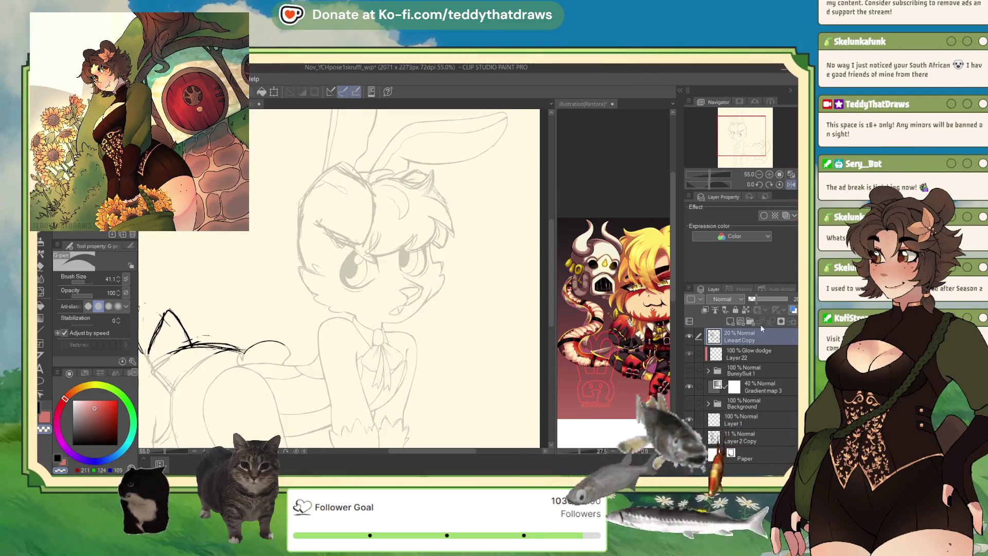
left_click(758, 298)
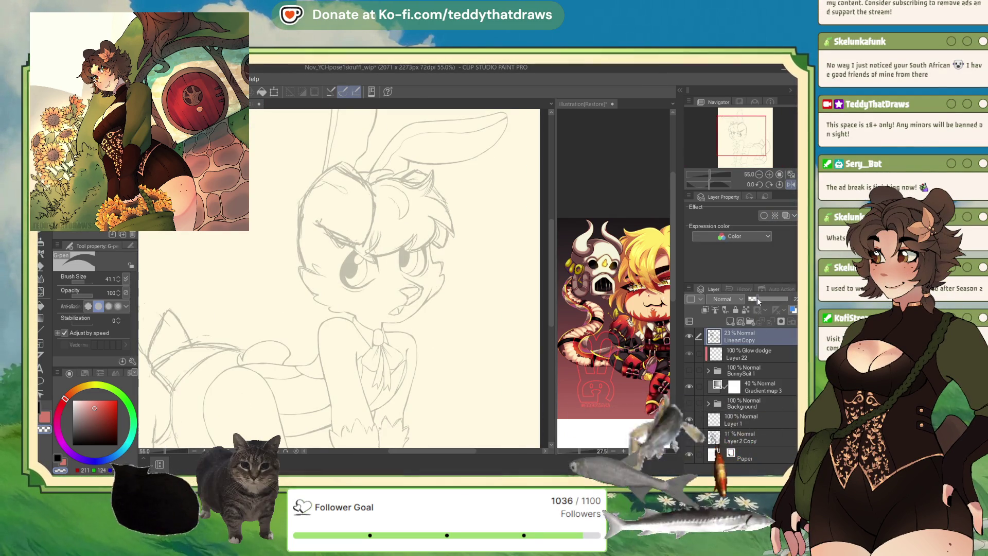
left_click(708, 371)
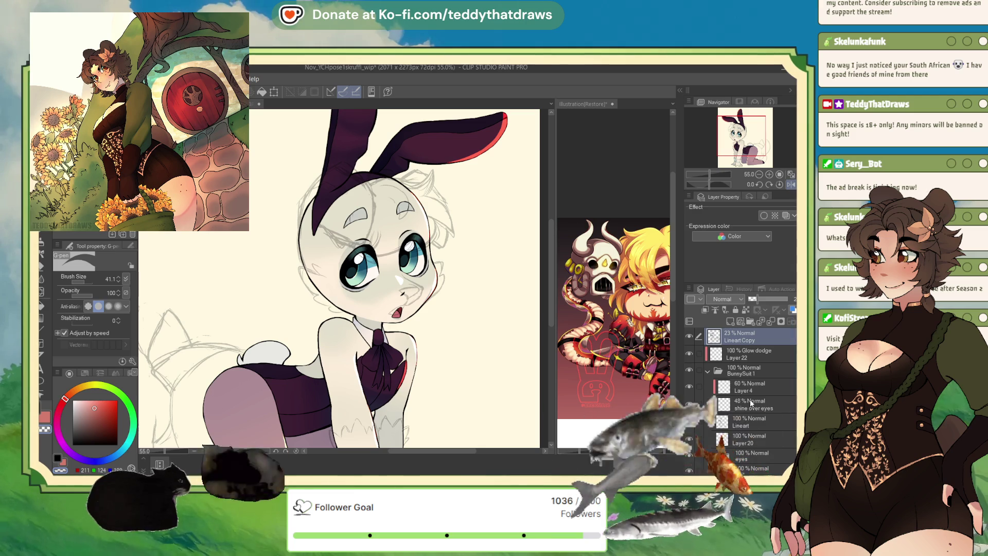
scroll(741, 386, "down", 2)
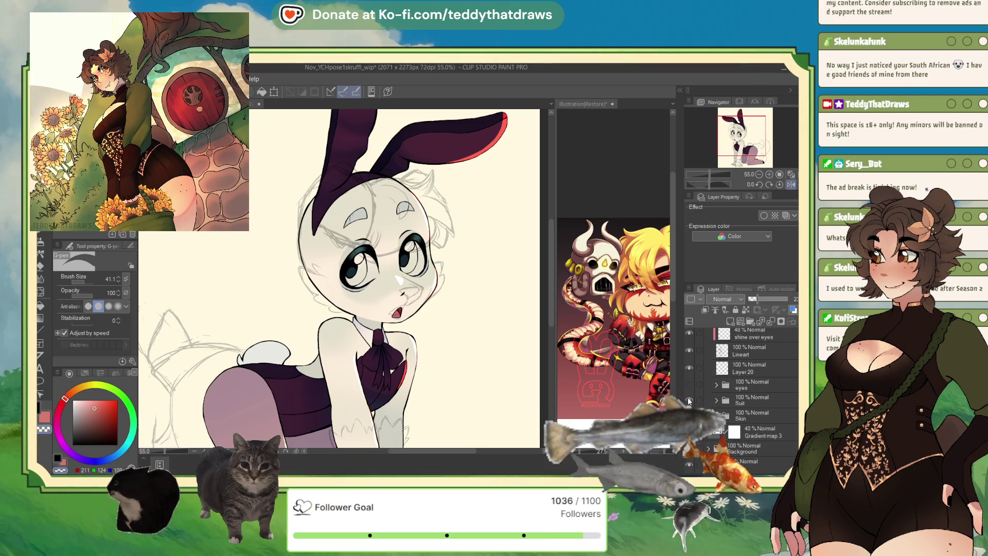
left_click_drag(688, 385, 690, 416)
left_click(688, 417)
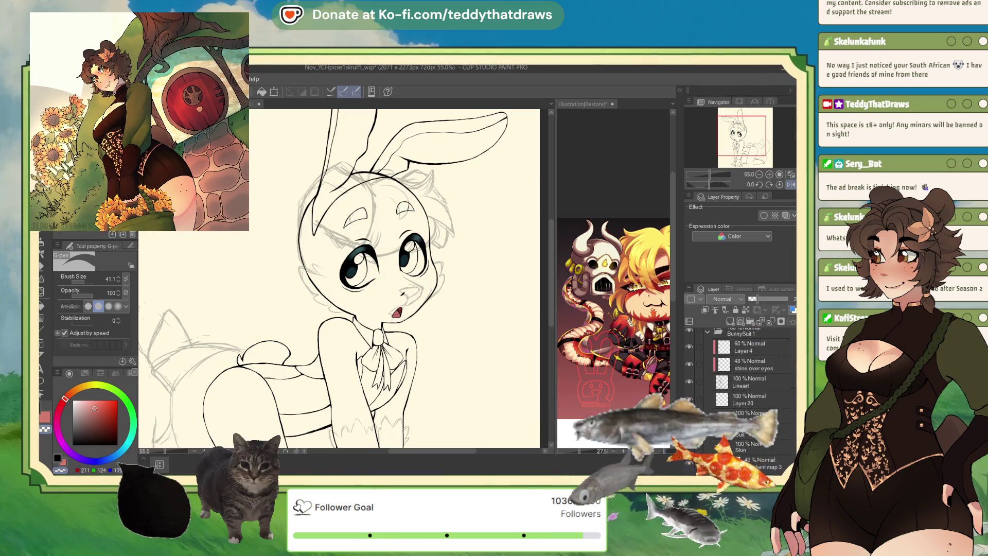
scroll(741, 386, "up", 2)
left_click(752, 374)
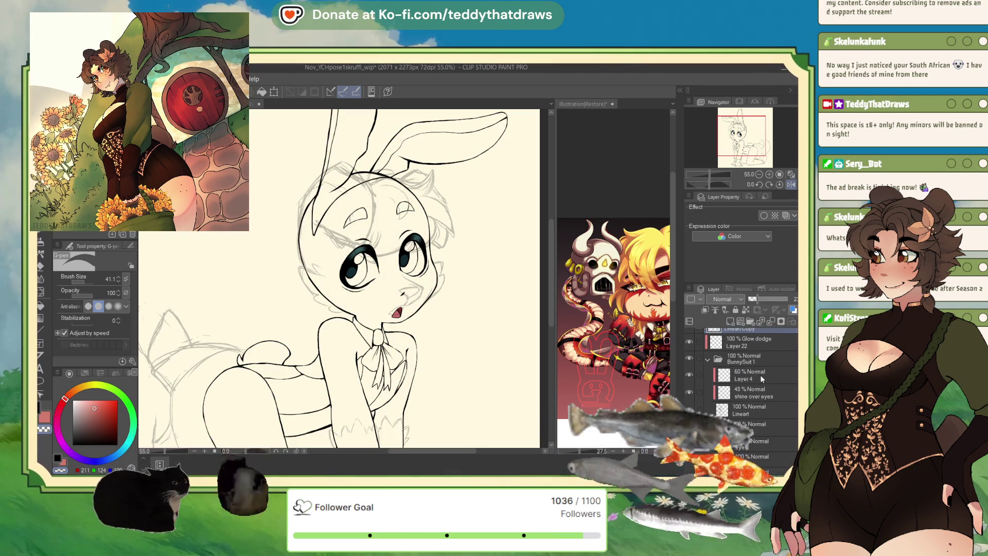
left_click(688, 377)
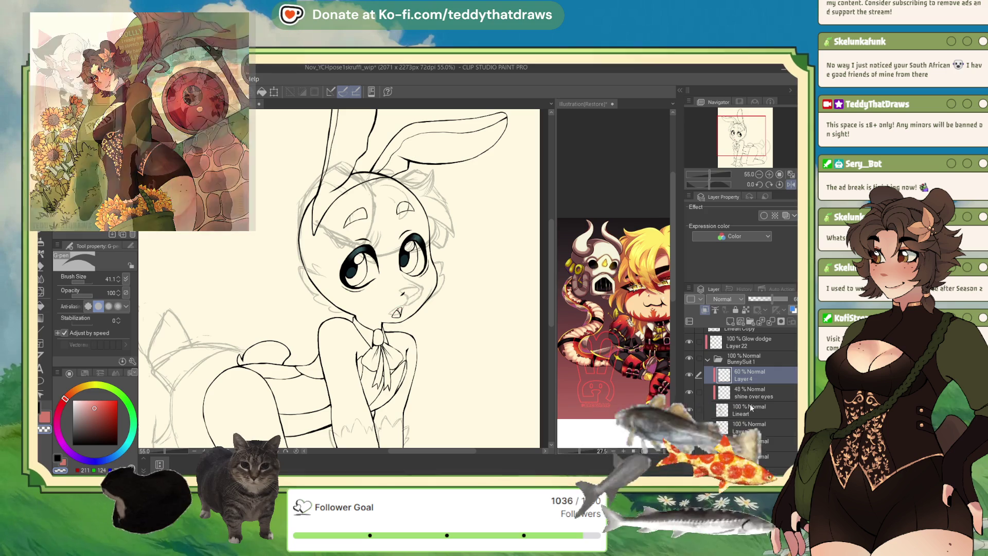
left_click(689, 410)
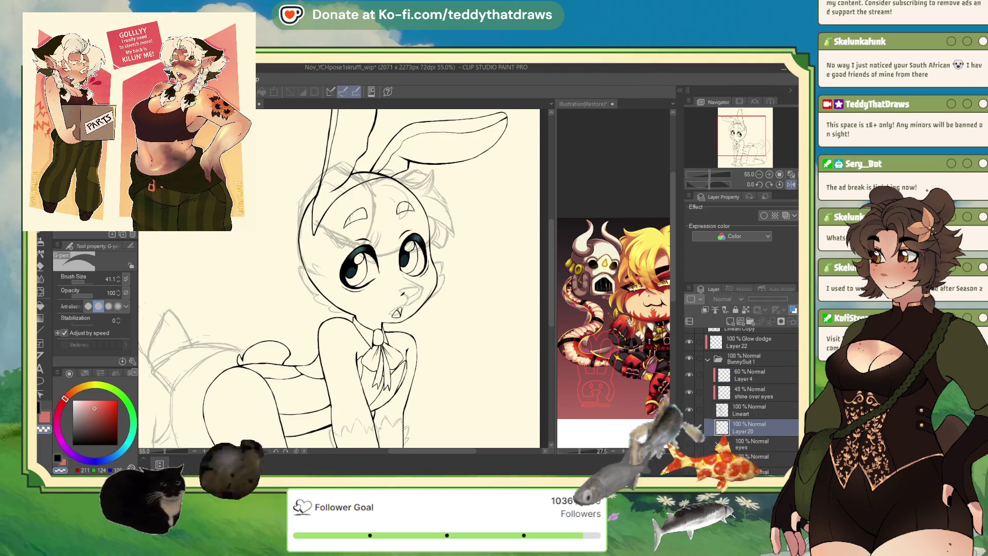
- Hide the eye colour and shine layers and add a fresh empty layer to redraw on
left_click(745, 425)
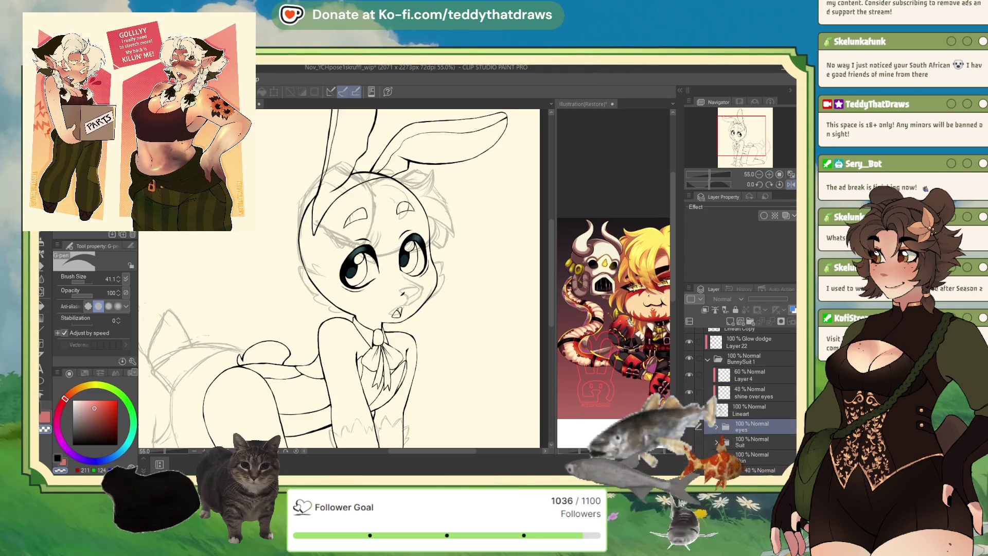
key("ctrl+shift+n")
left_click(735, 411)
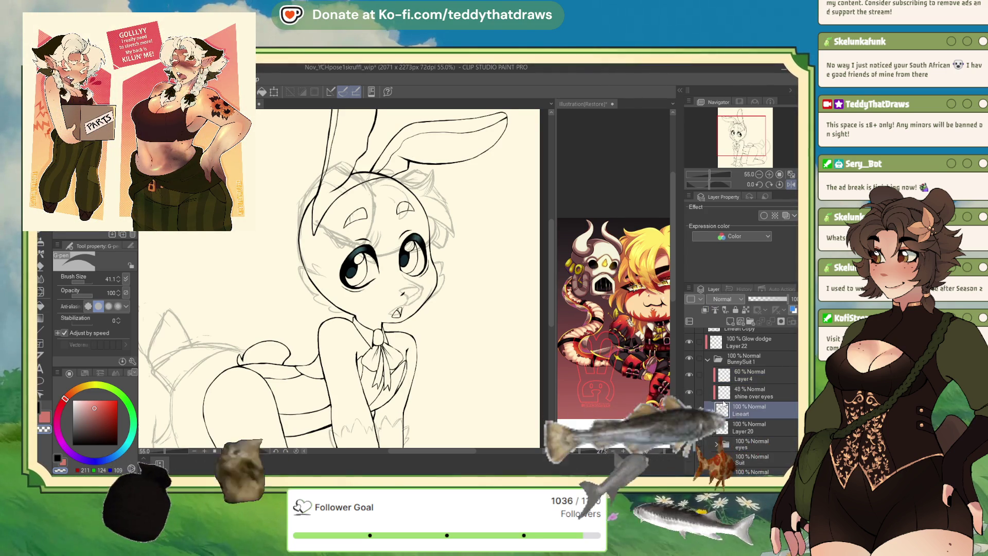
left_click(690, 392)
left_click(690, 374)
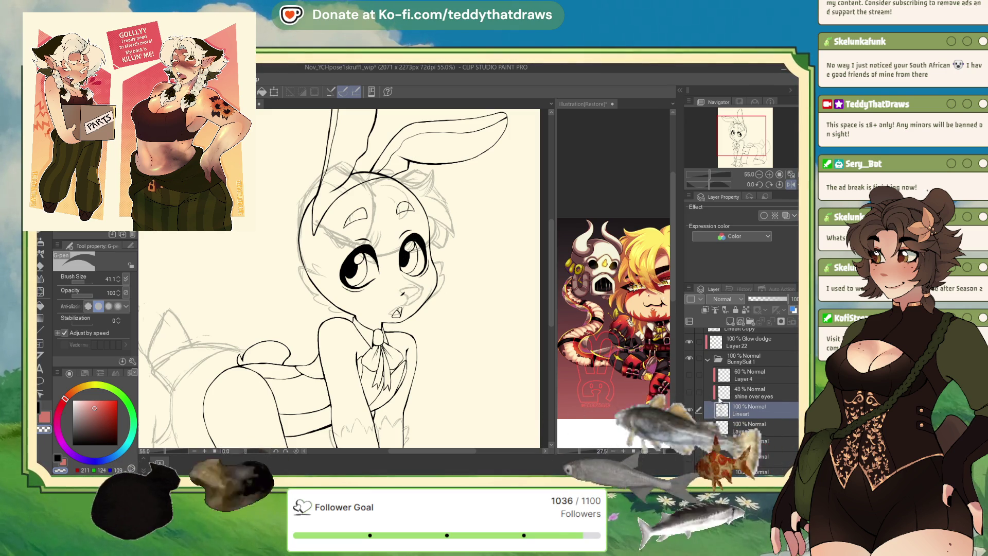
left_click(723, 314)
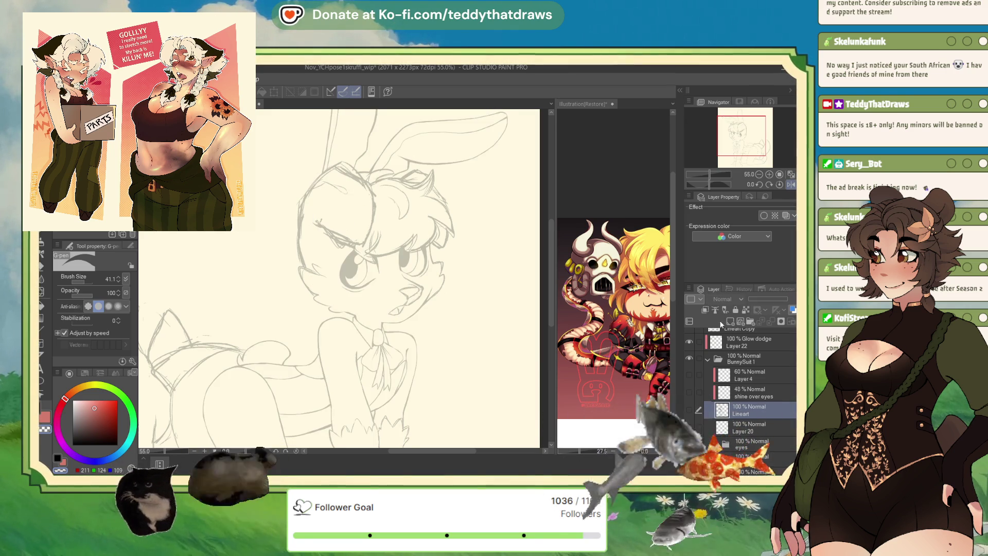
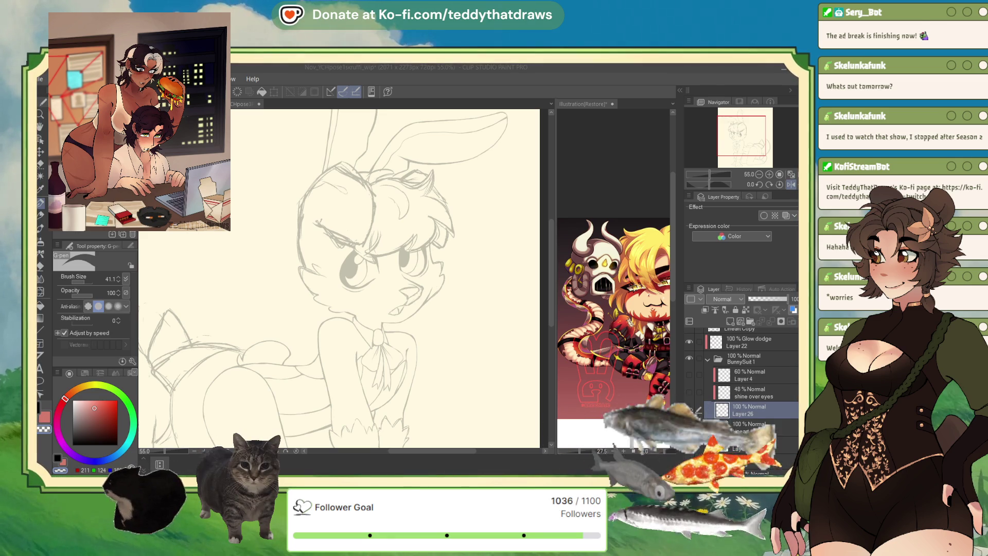
- Switch the pen to black at size 23 and flip the bunny sketch view horizontally
key("x")
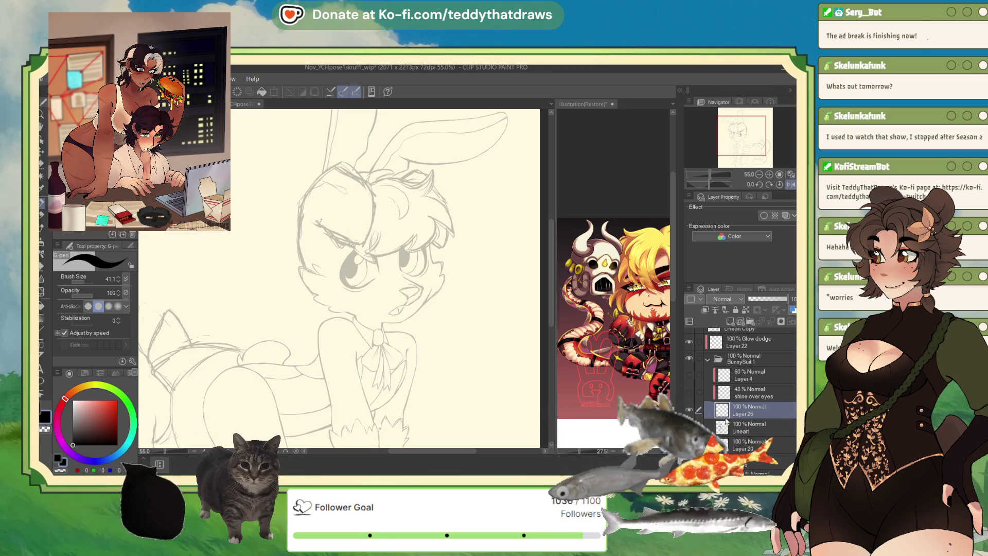
key("bracketleft")
key("bracketleft")
key("bracketleft")
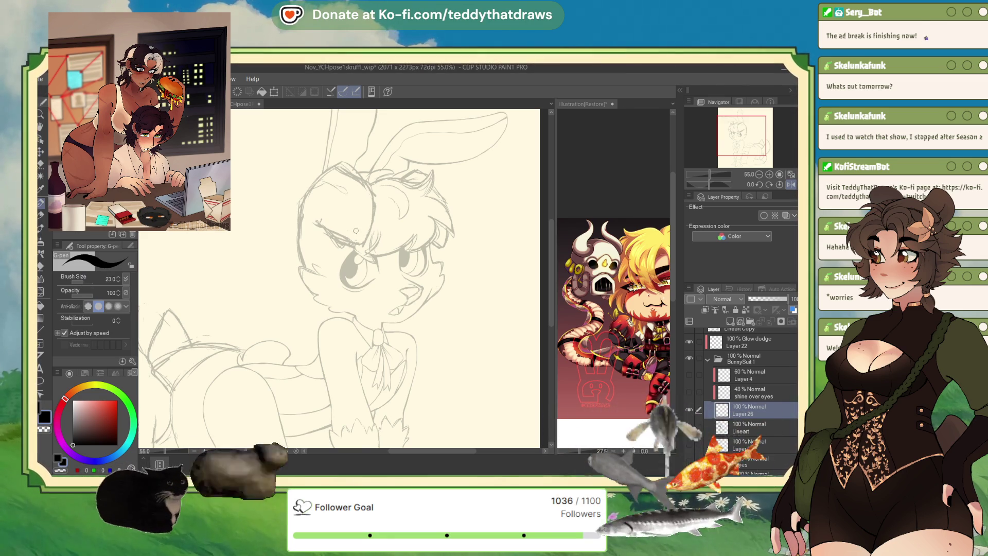
left_click(787, 185)
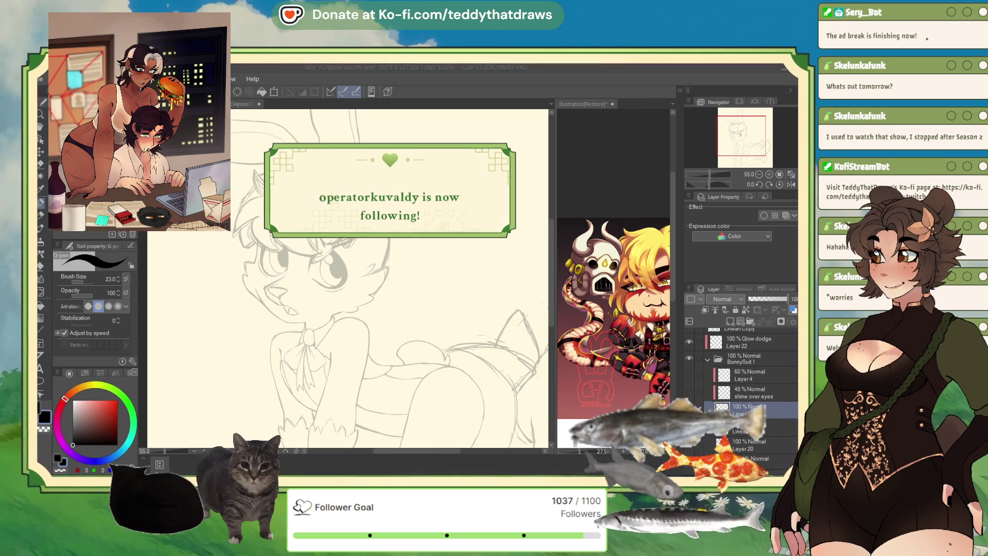
- Switch to the Nov_streamingpanel_wip document and pick the Real G-Pen at size 108.6
key("ctrl+Tab")
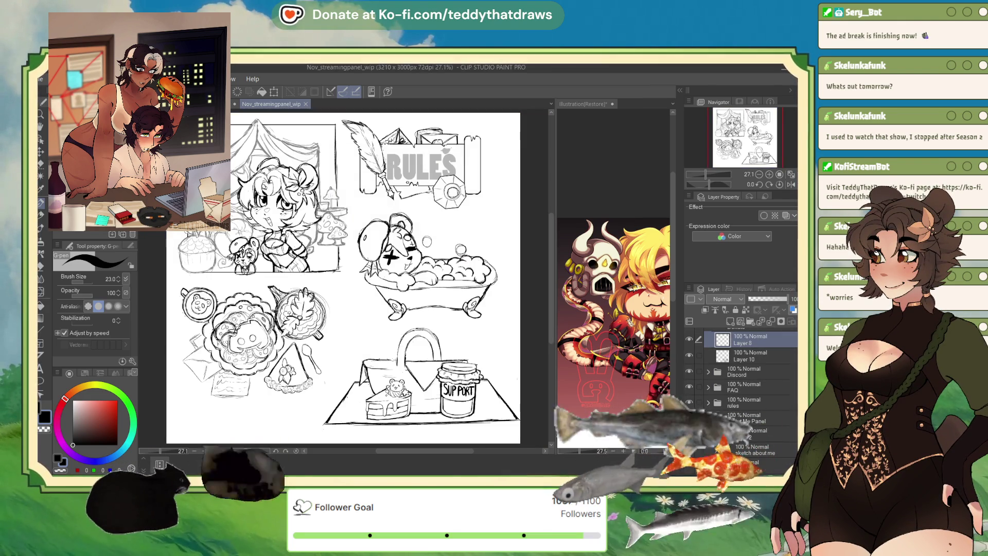
scroll(340, 278, "up", 1)
scroll(340, 278, "down", 2)
scroll(340, 278, "up", 3)
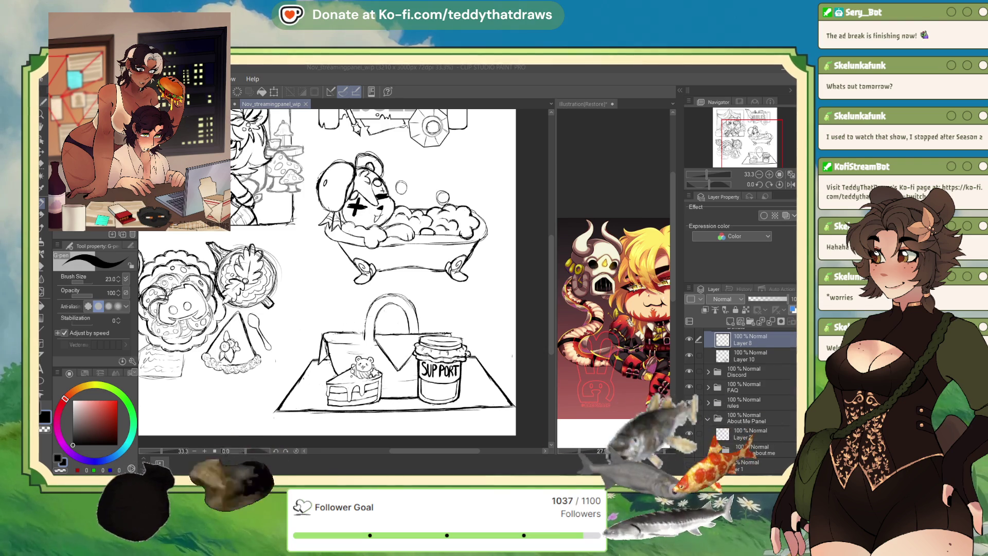
key("p")
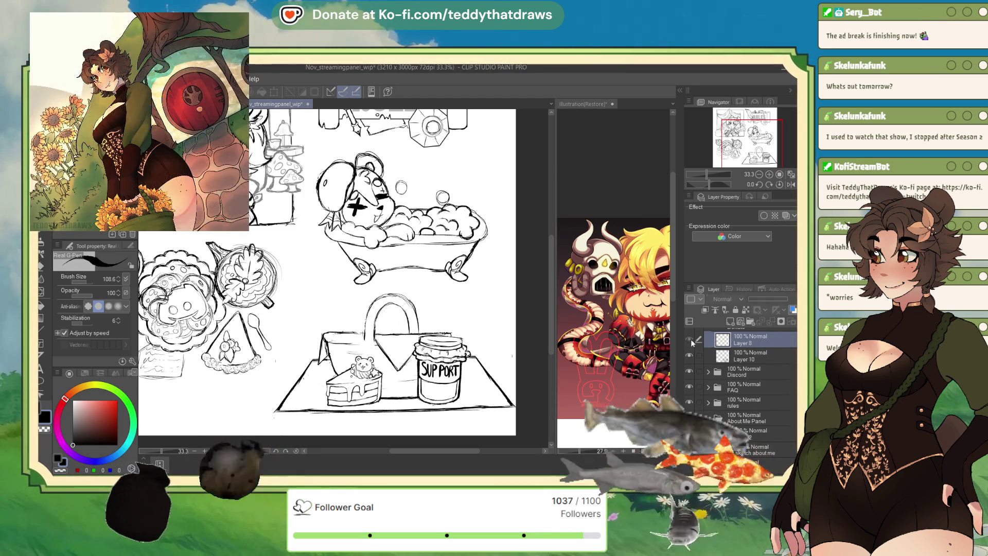
left_click(739, 340)
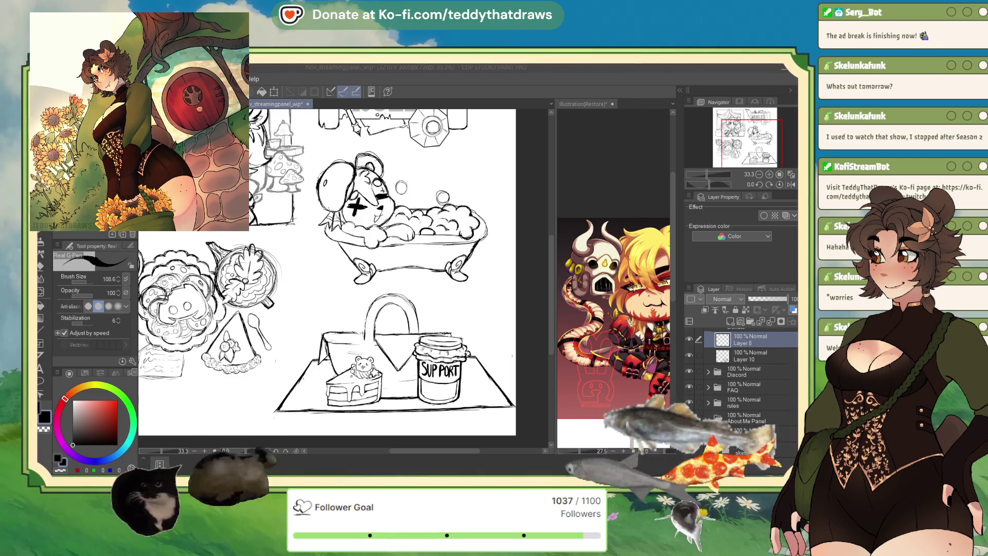
scroll(332, 271, "up", 1)
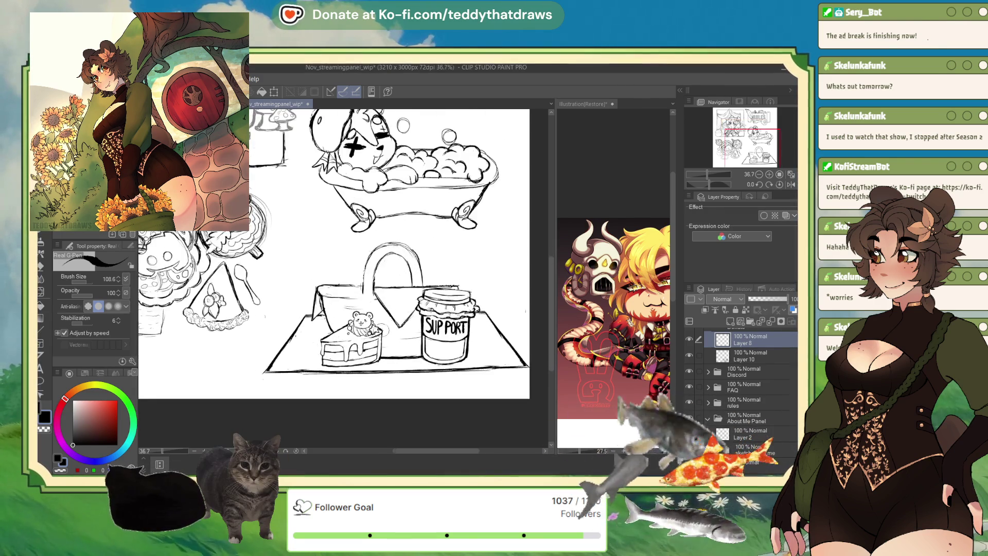
scroll(384, 328, "up", 2)
scroll(335, 379, "up", 2)
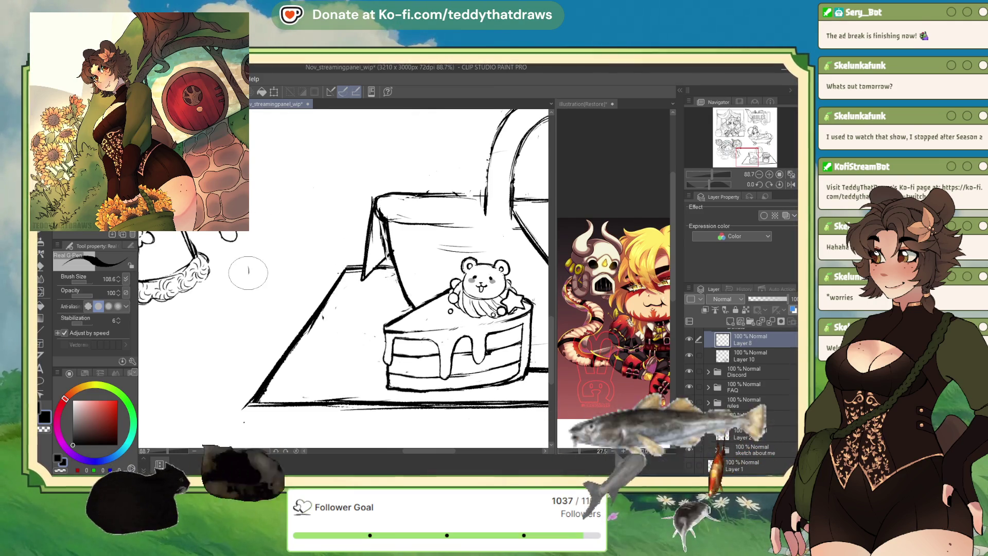
scroll(272, 375, "down", 4)
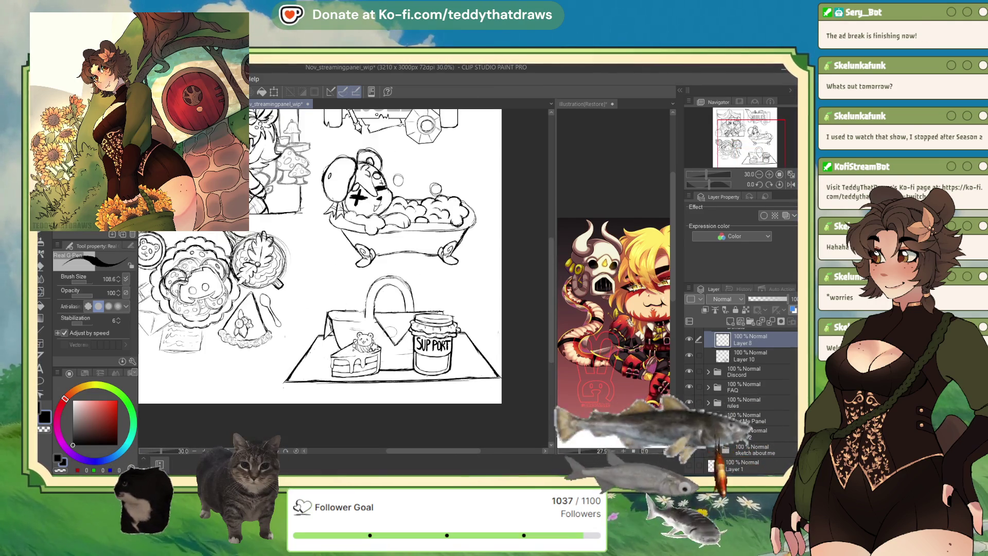
scroll(272, 374, "up", 3)
scroll(271, 374, "up", 1)
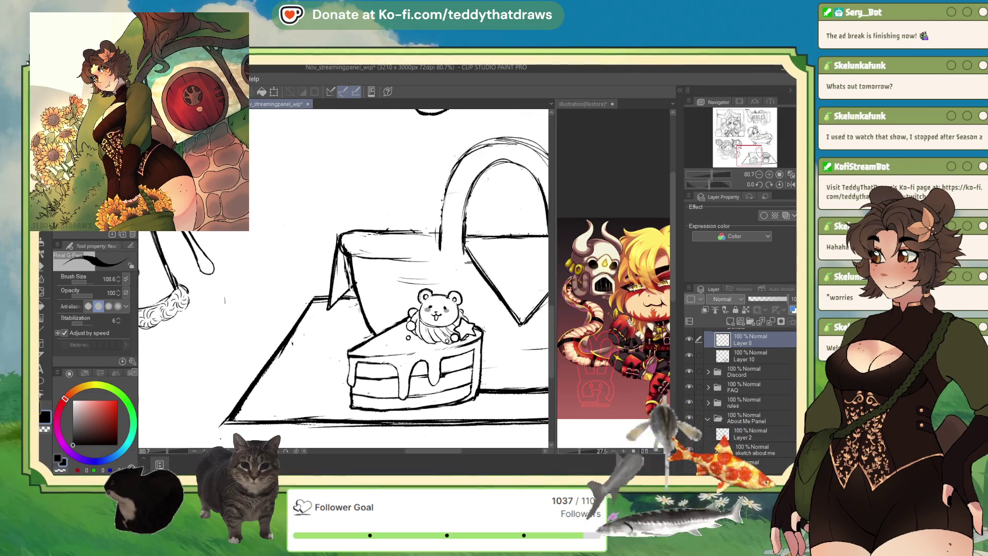
- Expand the About Me Panel folder in the Layer palette
left_click(707, 417)
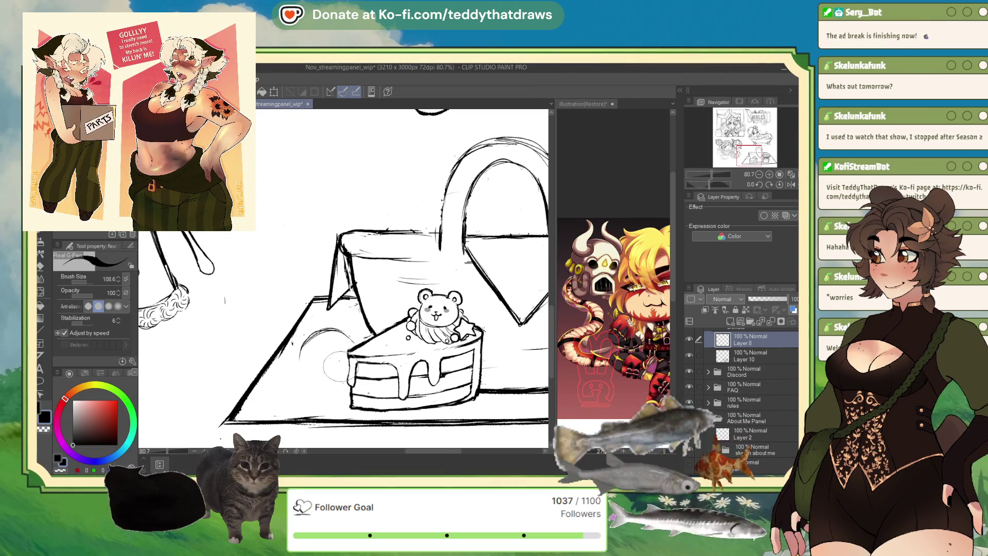
- Sketch circles left of the cake slice and rotate them slightly with a transform
left_click_drag(340, 345, 304, 370)
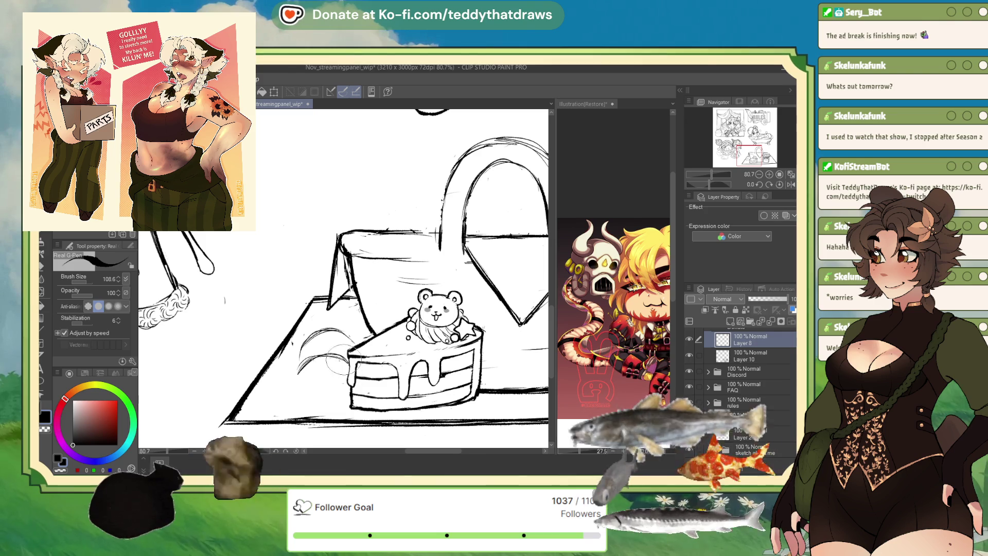
key("ctrl+z")
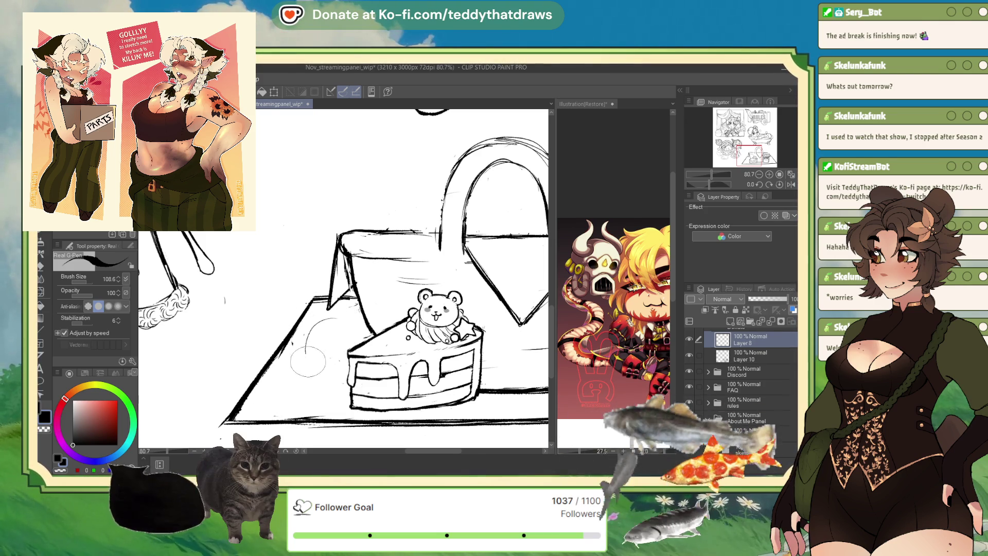
left_click_drag(324, 317, 317, 413)
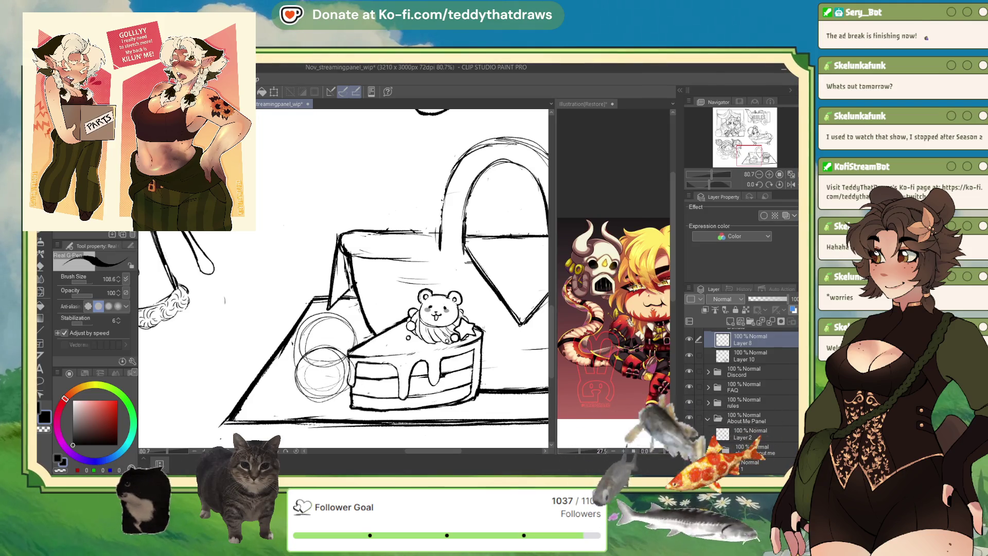
left_click_drag(324, 370, 316, 413)
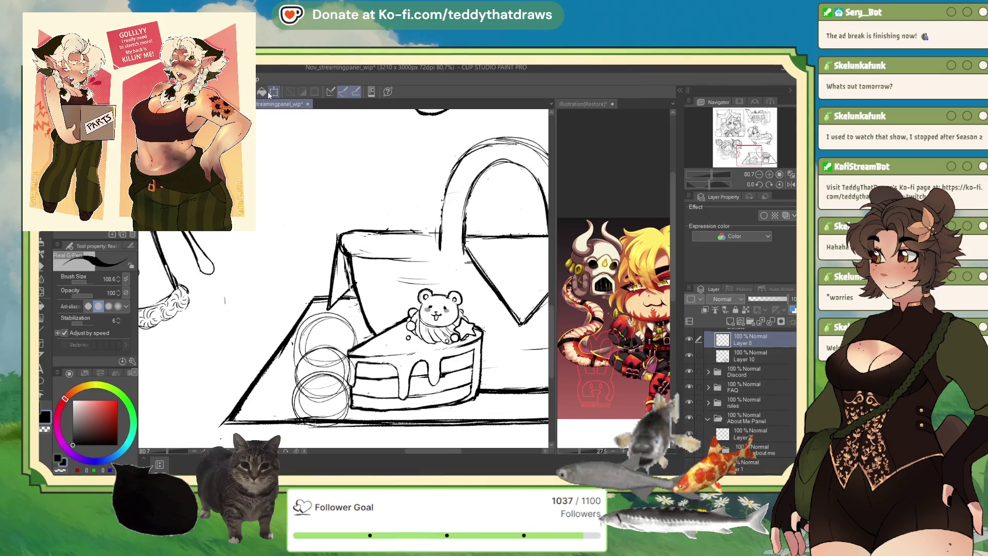
key("ctrl+t")
left_click_drag(363, 370, 338, 361)
key("Return")
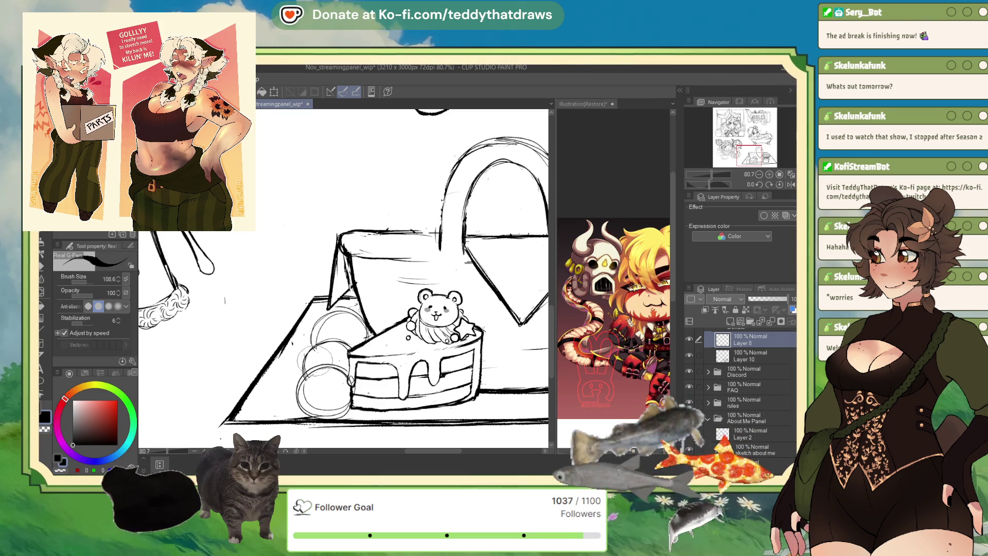
- Add more circles toward the blanket corner and darken those at the cake's left
left_click_drag(297, 370, 340, 331)
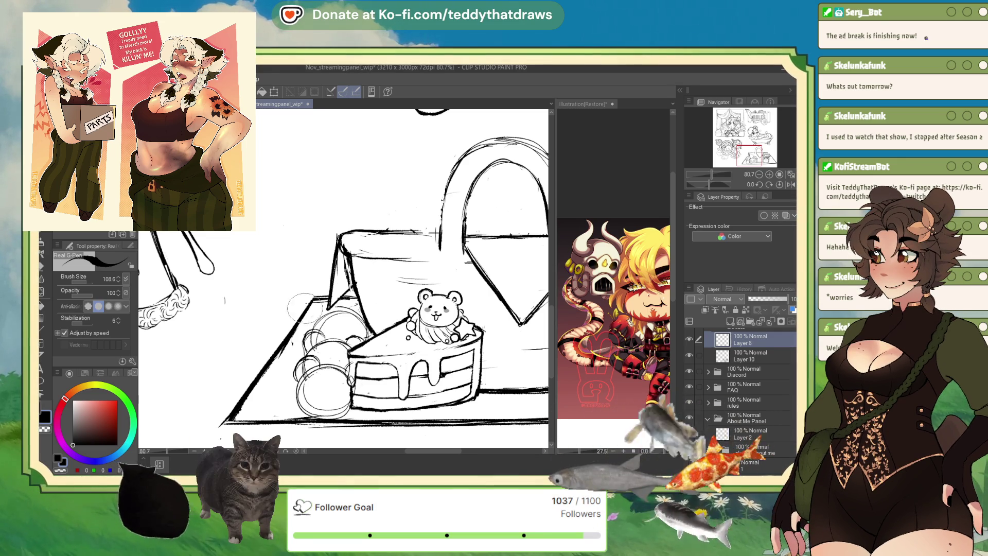
left_click_drag(299, 305, 333, 339)
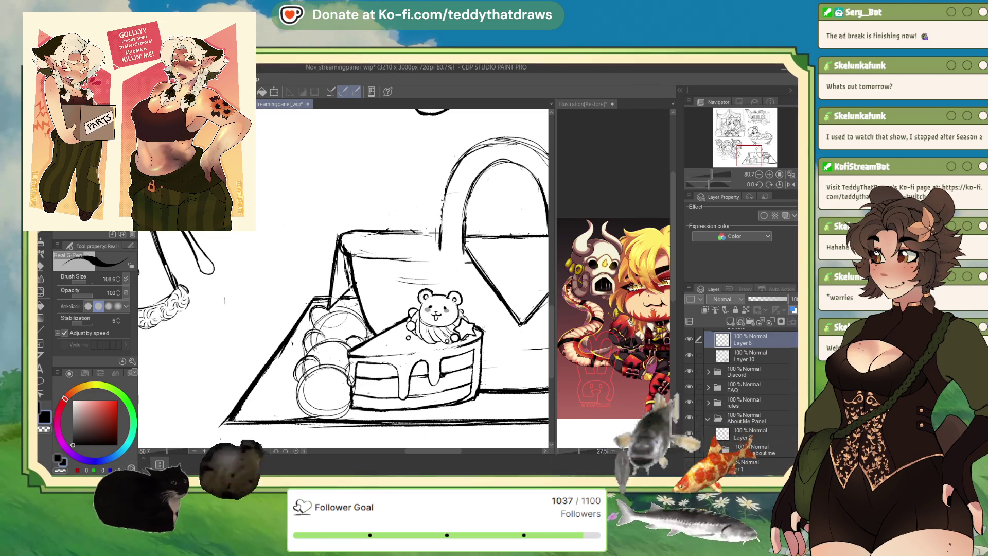
left_click_drag(363, 308, 373, 328)
left_click_drag(309, 297, 348, 320)
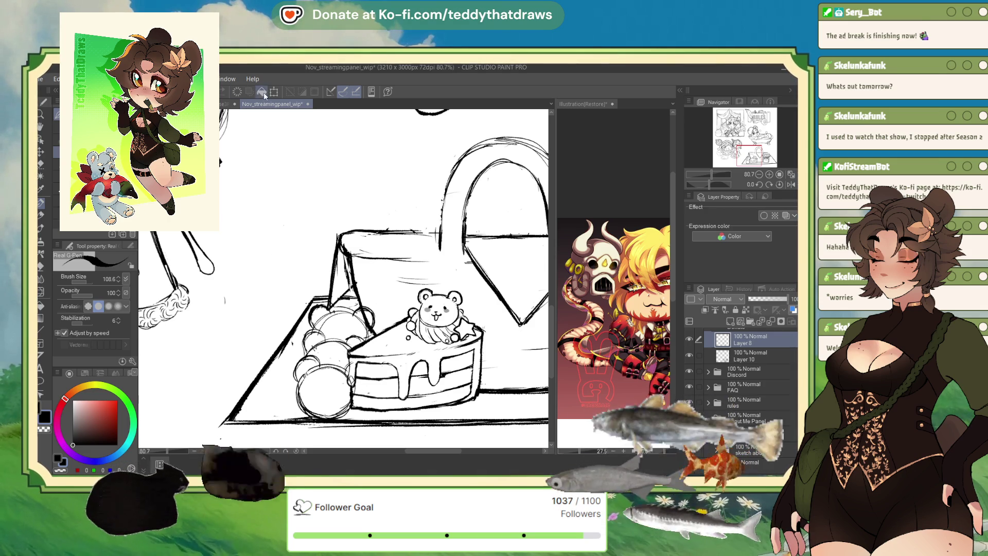
- Shrink the round treats slightly, then draw a bear face with ears on the bottom treat
key("ctrl+t")
left_click_drag(377, 422, 371, 417)
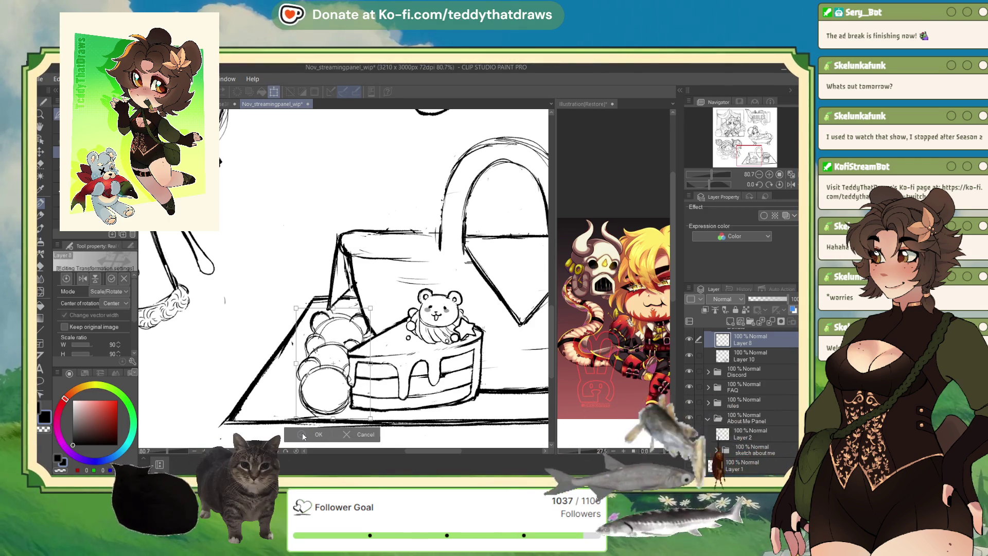
key("Return")
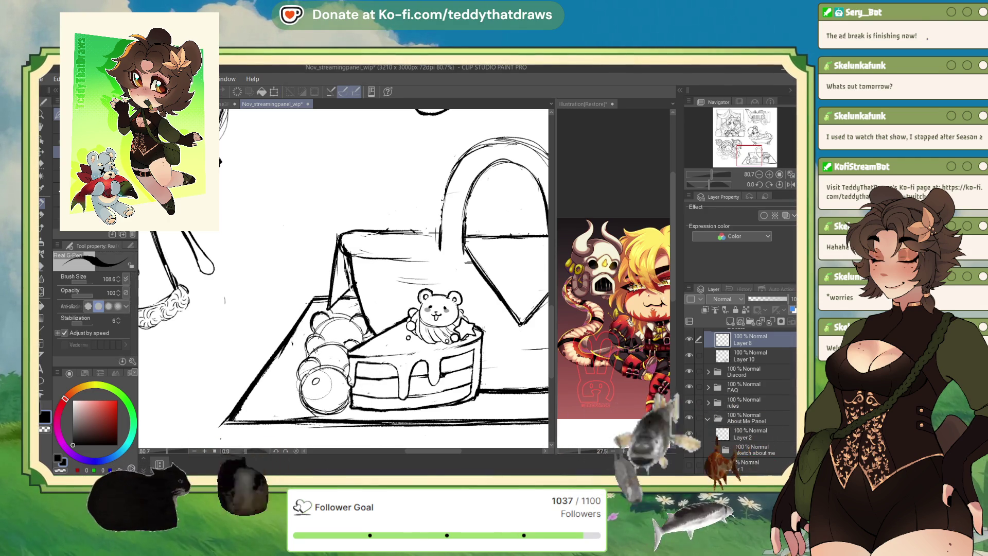
mouse_move(314, 378)
left_mouse_down()
mouse_move(337, 383)
mouse_move(331, 389)
left_mouse_up()
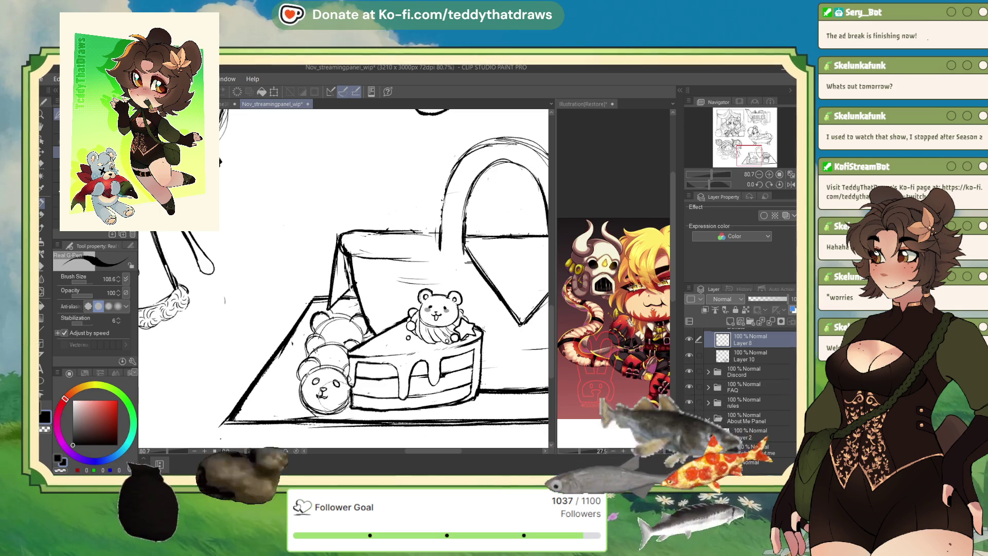
left_click(709, 418)
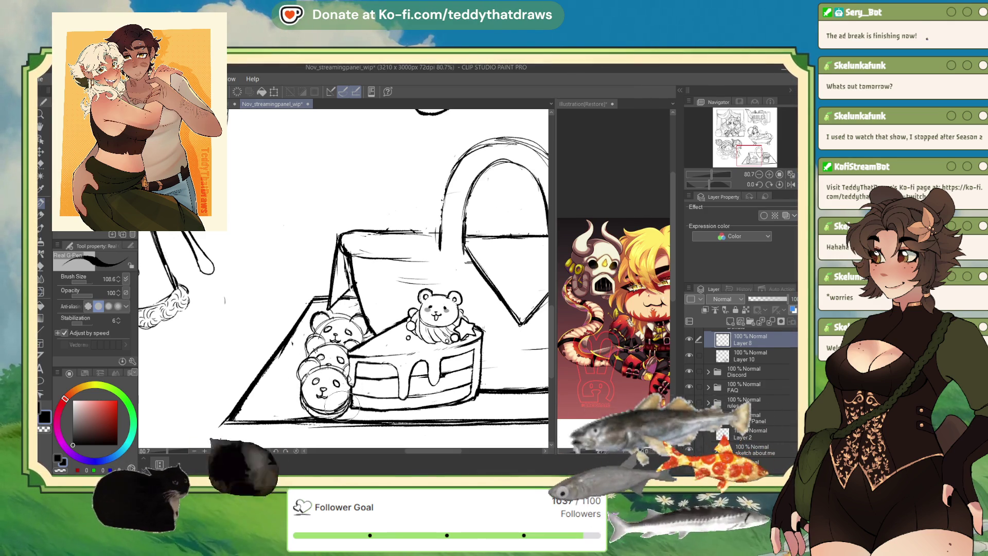
- Scale the bear-treat stack to about 92% so it fits against the cake slice
key("ctrl+t")
left_click_drag(295, 302, 301, 313)
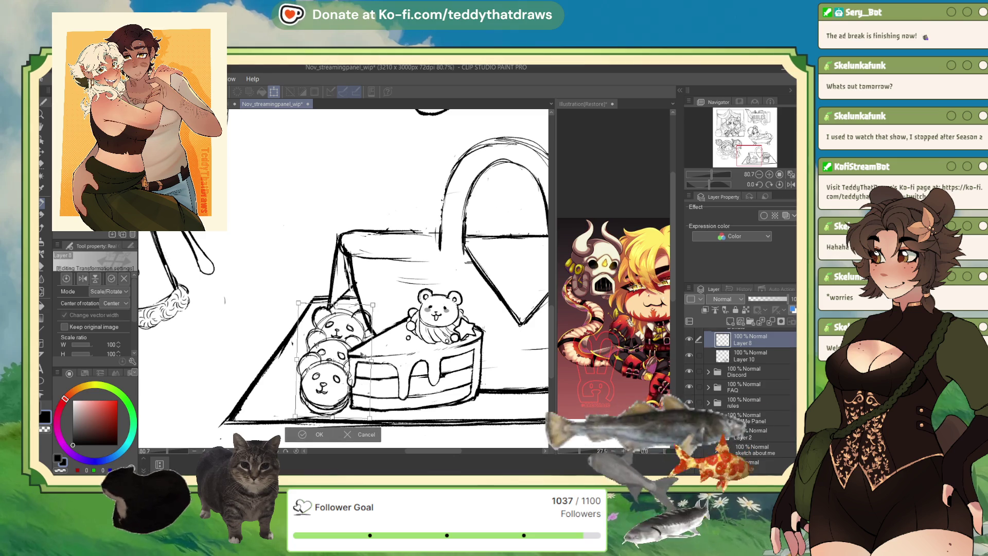
key("Return")
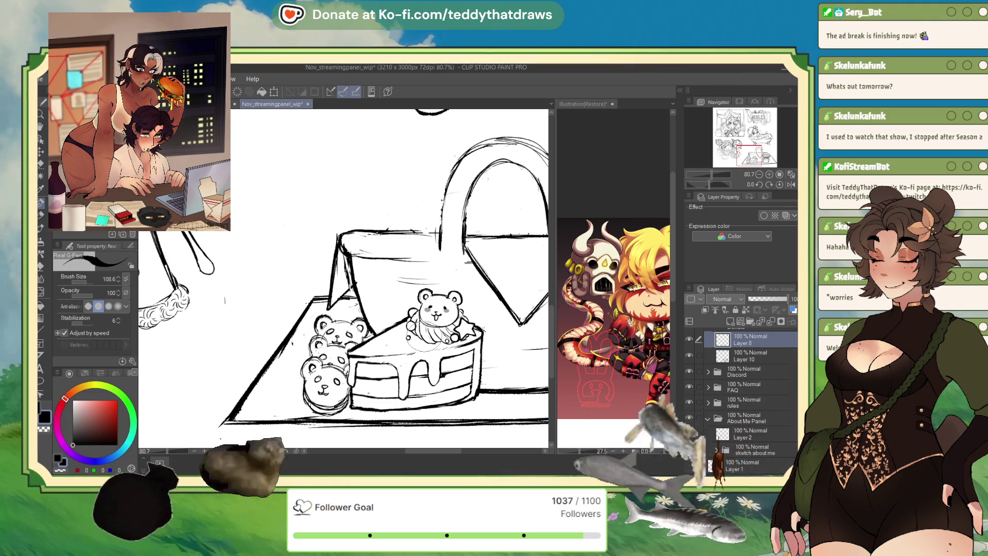
- Nudge the bear-treat stack's placement with a transform and commit it with OK
key("ctrl+t")
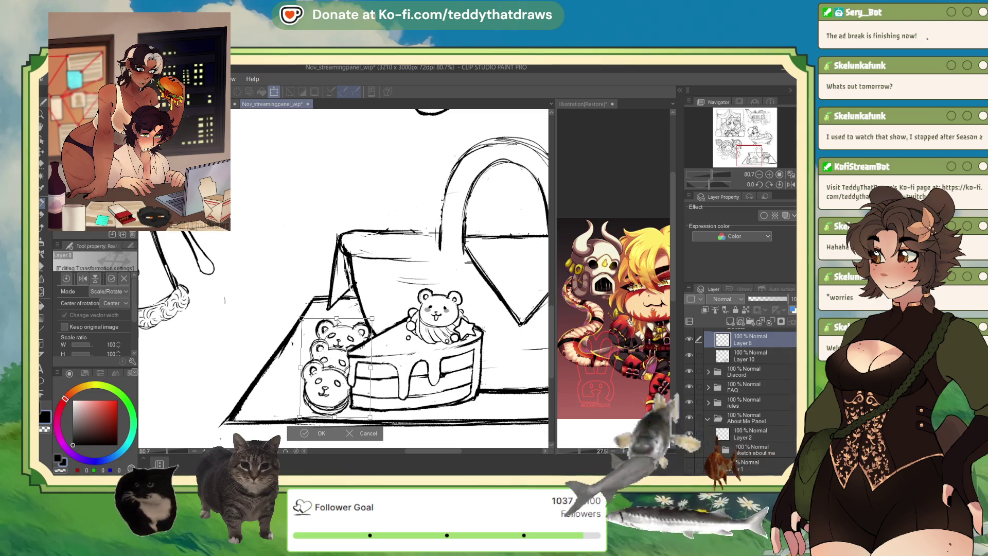
left_click(313, 433)
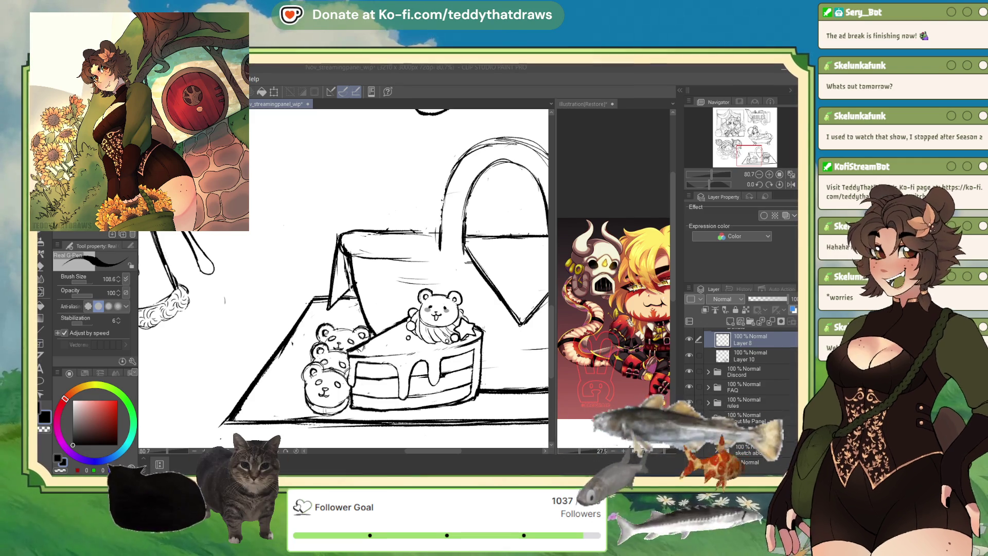
left_click(708, 419)
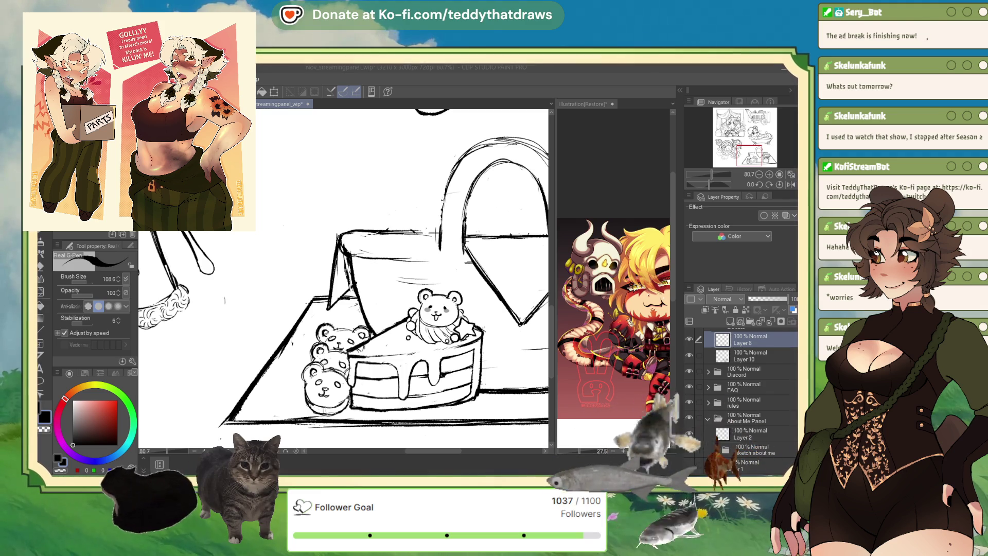
left_click(708, 418)
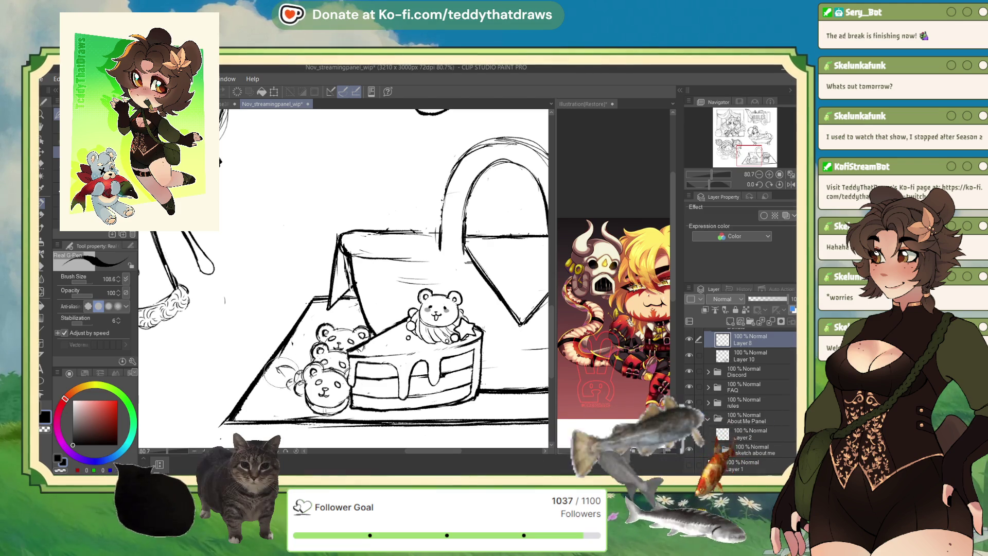
- Draw leaf strokes left of the bottom bear treats and zoom out to check the drawing
left_click_drag(275, 389, 287, 367)
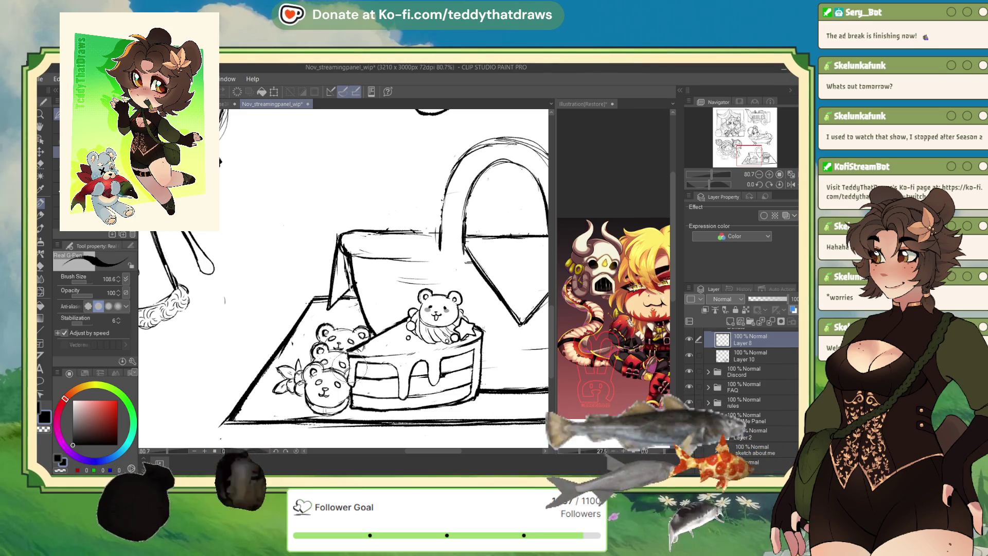
key("ctrl+minus")
scroll(309, 386, "up", 1)
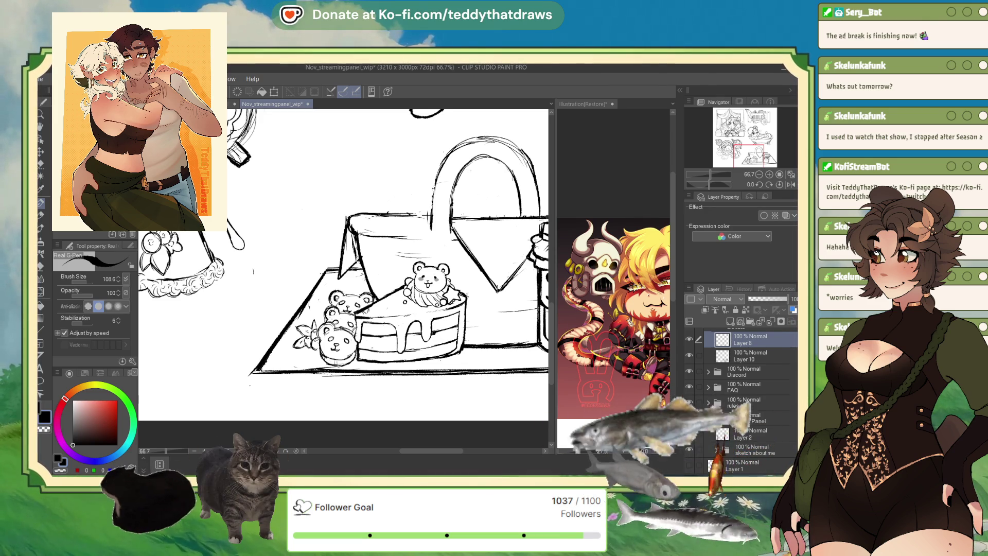
scroll(423, 301, "down", 2)
scroll(370, 316, "up", 3)
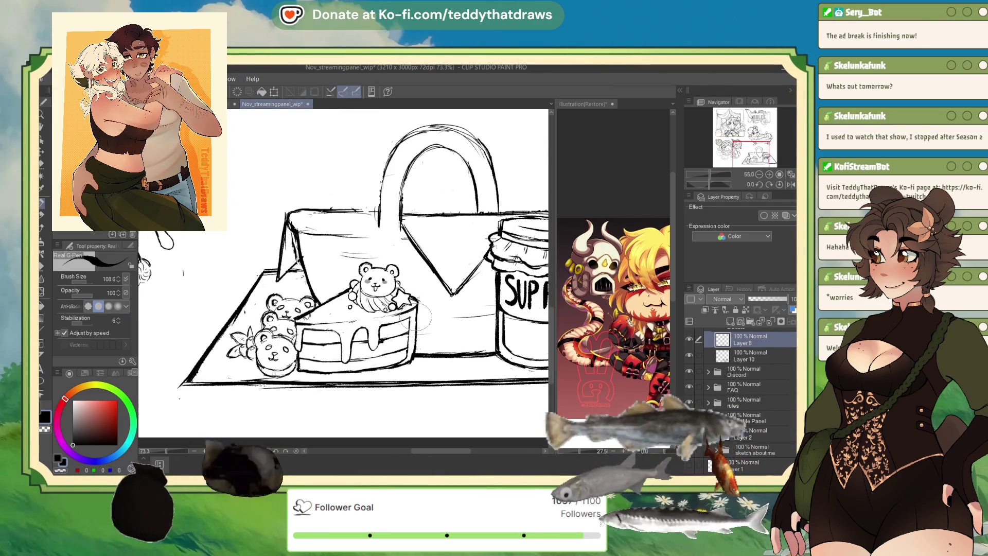
scroll(336, 337, "up", 2)
scroll(334, 336, "up", 2)
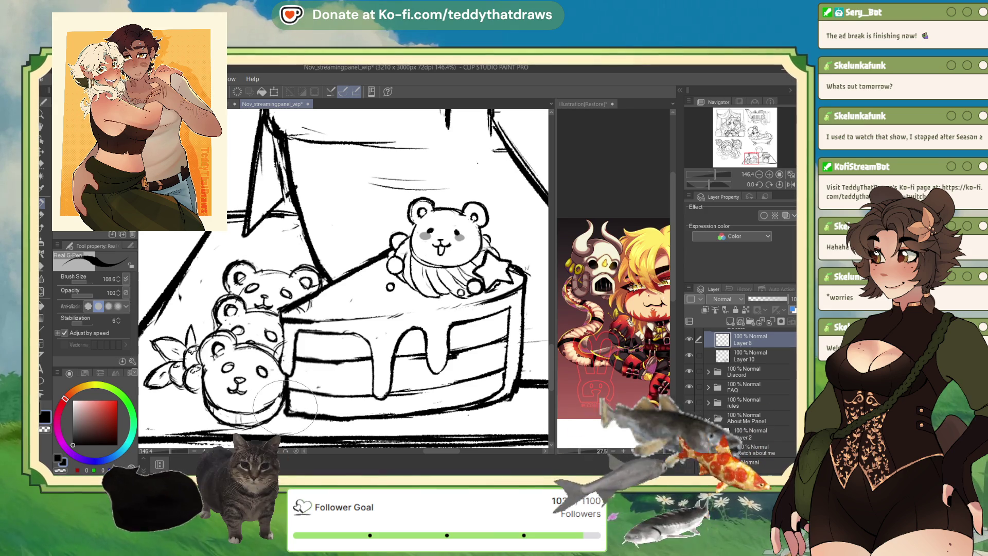
scroll(285, 383, "down", 2)
scroll(286, 371, "up", 3)
scroll(286, 324, "up", 1)
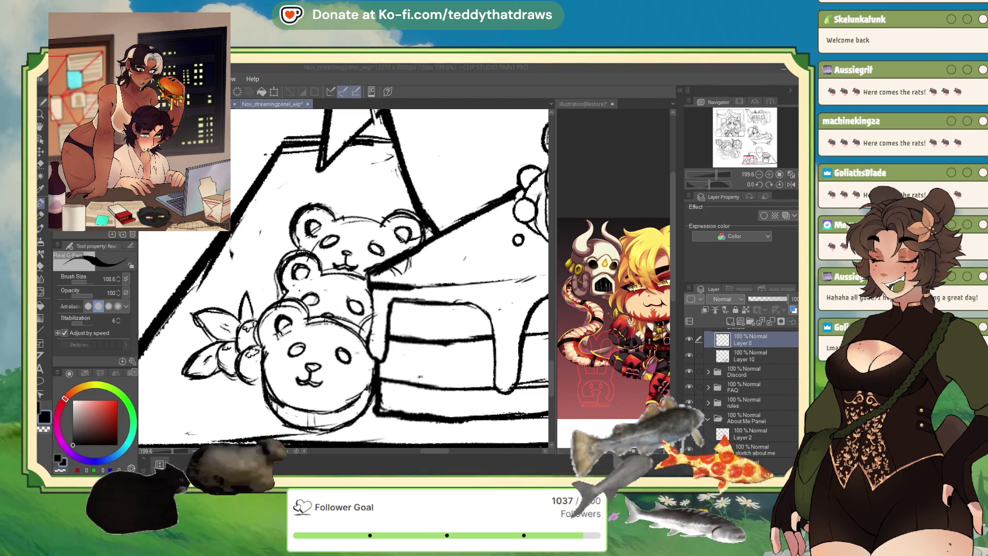
scroll(344, 278, "down", 2)
scroll(344, 278, "down", 2)
scroll(343, 240, "down", 3)
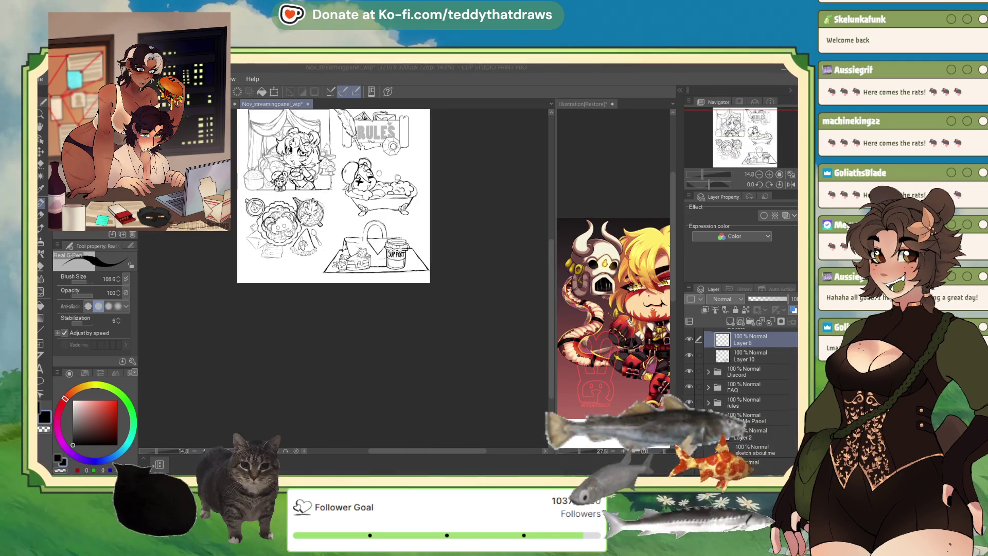
scroll(347, 224, "down", 1)
scroll(366, 278, "up", 2)
scroll(367, 278, "down", 1)
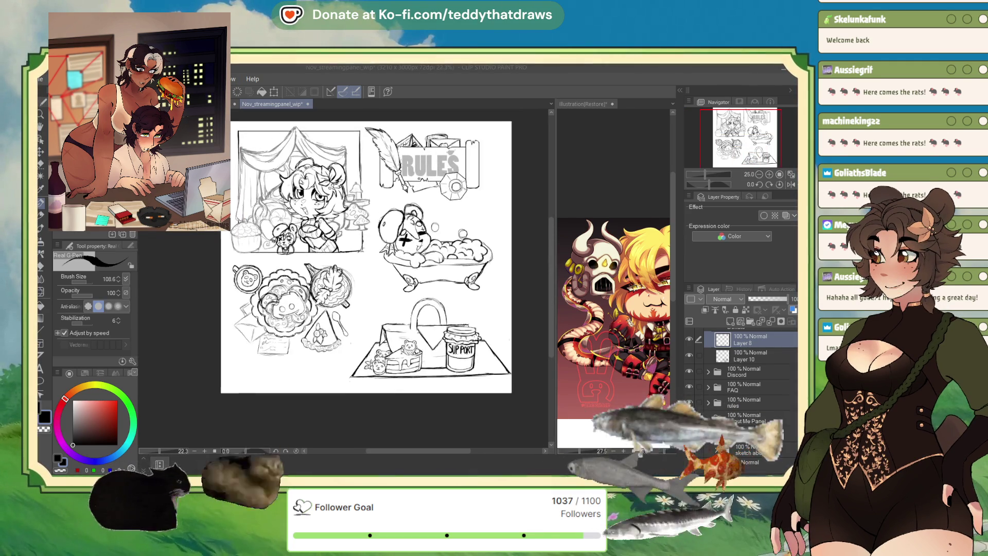
scroll(367, 278, "up", 1)
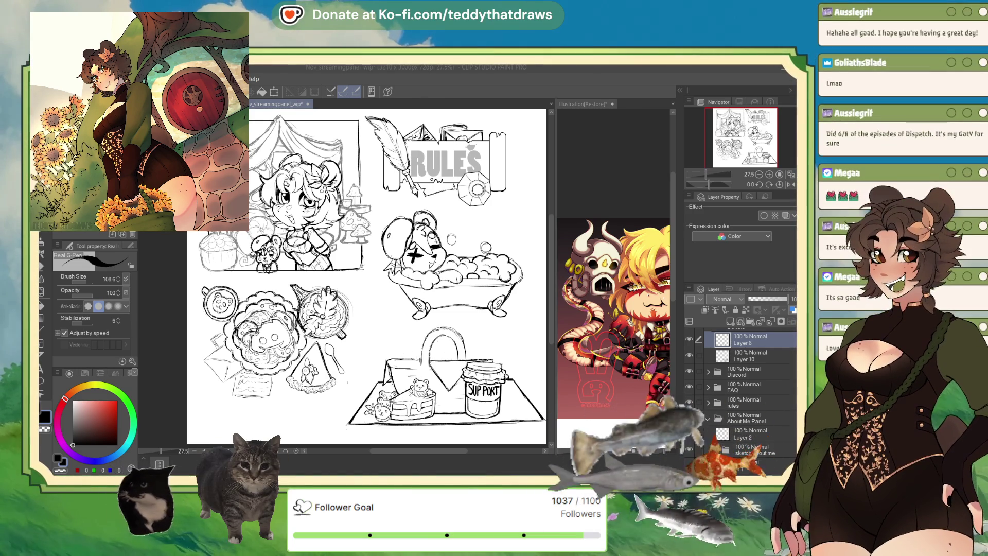
scroll(486, 310, "down", 1)
scroll(486, 309, "down", 1)
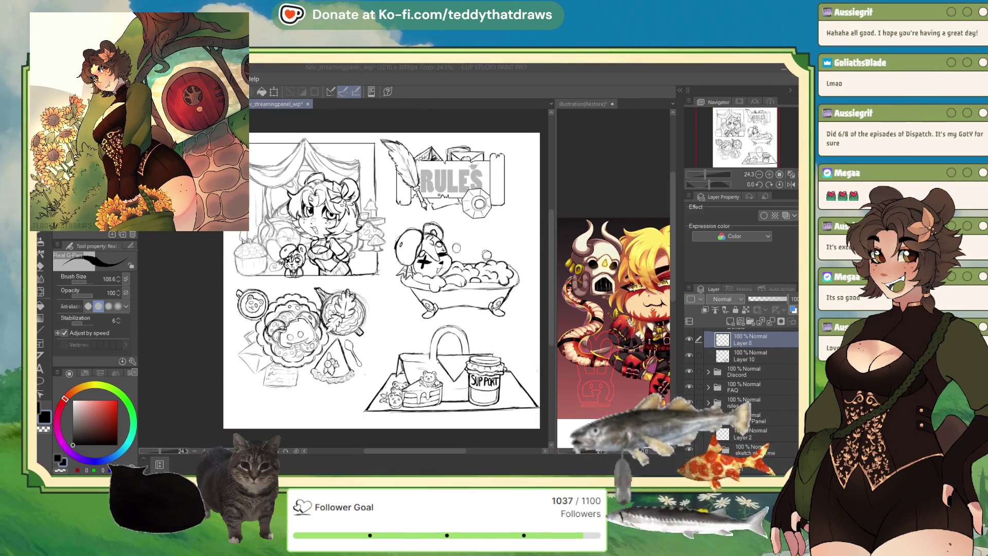
scroll(263, 173, "up", 1)
scroll(263, 173, "up", 1)
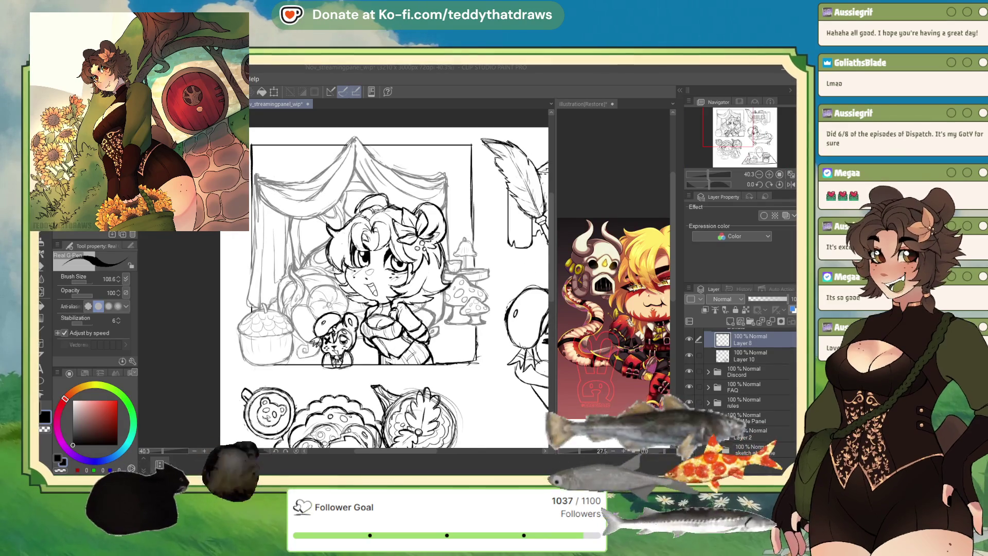
scroll(263, 173, "up", 1)
scroll(401, 278, "down", 2)
scroll(401, 278, "up", 1)
scroll(402, 278, "up", 1)
scroll(402, 279, "down", 2)
scroll(401, 278, "up", 1)
scroll(402, 278, "up", 1)
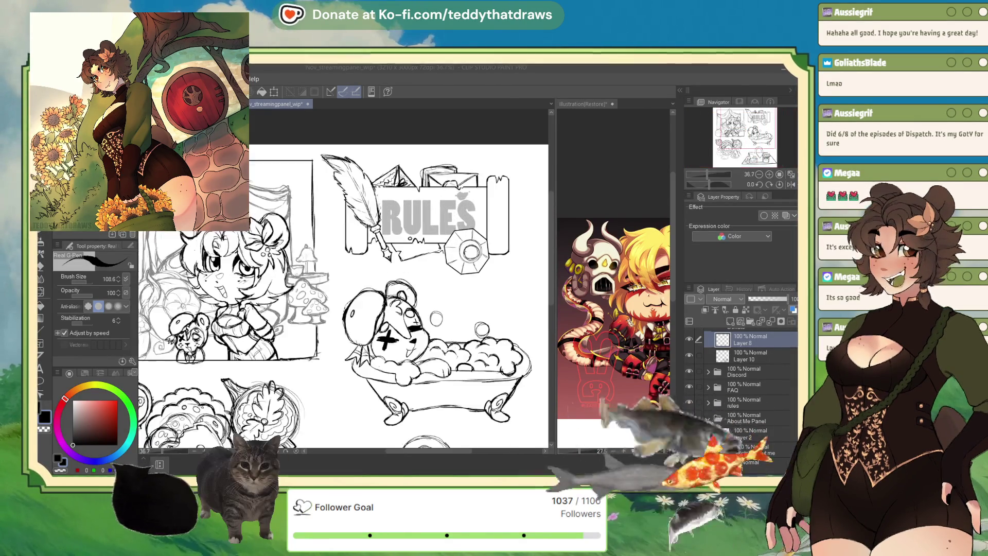
scroll(402, 278, "up", 1)
scroll(401, 278, "up", 1)
scroll(402, 278, "down", 1)
scroll(401, 277, "down", 1)
scroll(394, 363, "up", 2)
scroll(394, 362, "up", 2)
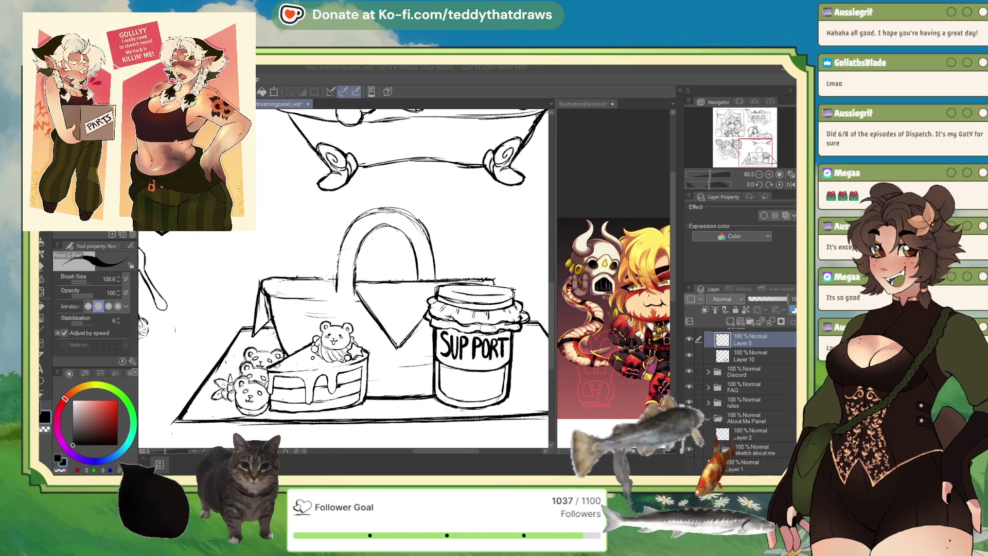
scroll(401, 278, "down", 2)
scroll(402, 278, "down", 2)
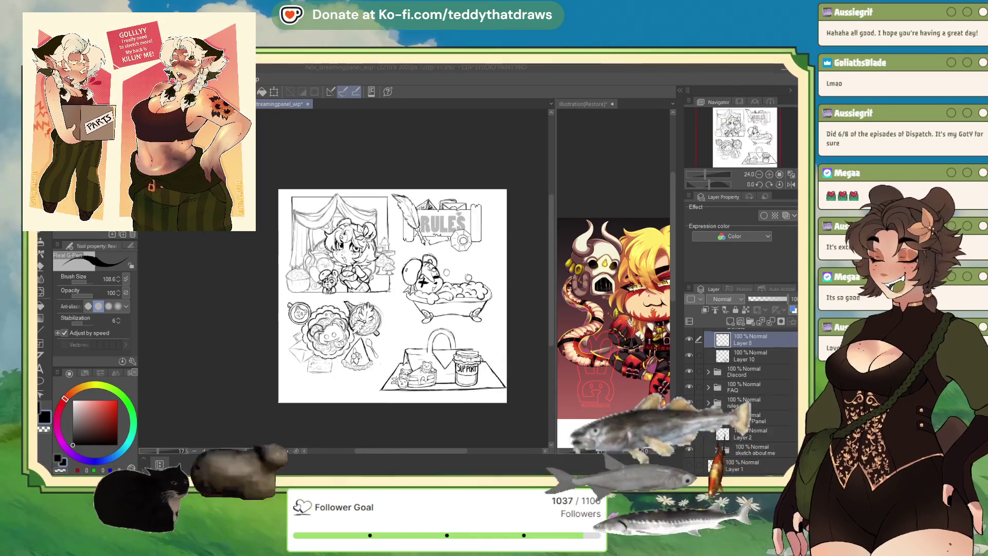
scroll(401, 278, "up", 1)
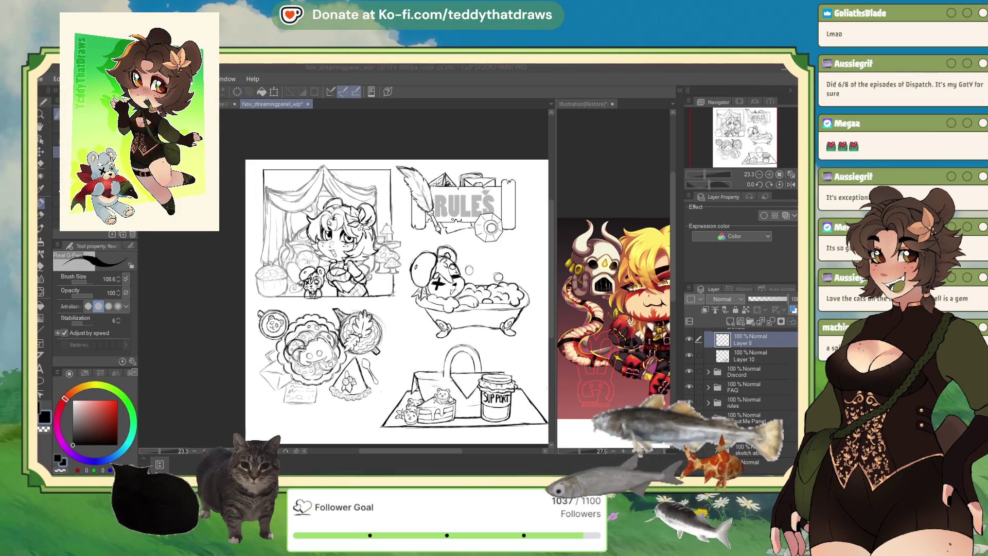
- Expand the About Me Panel folder, then switch to the Illustration(Restore) canvas
left_click(707, 417)
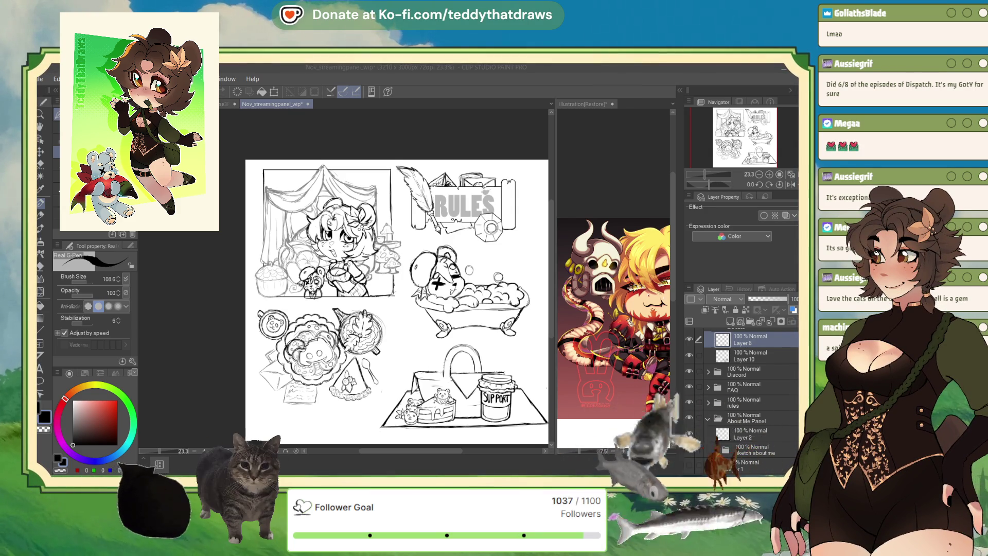
key("ctrl+Tab")
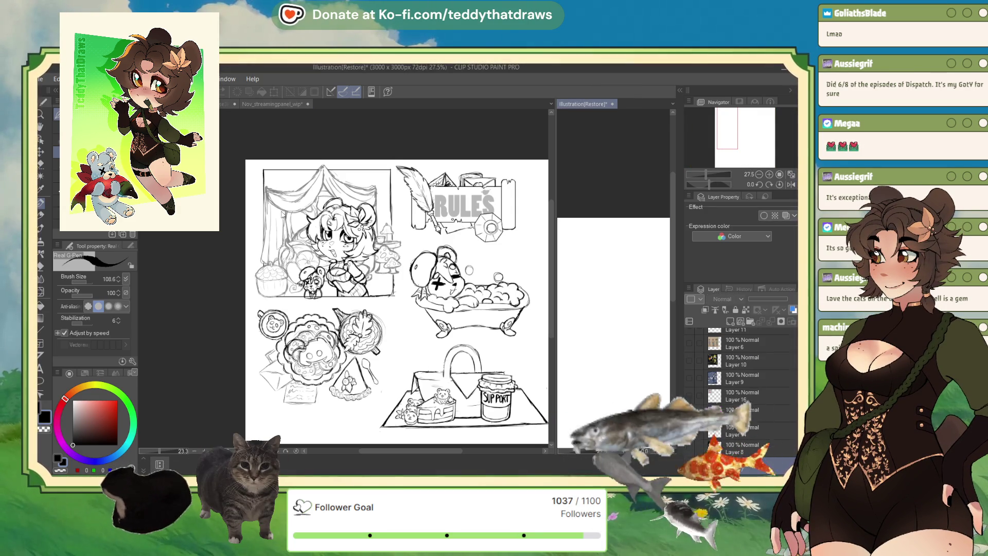
key("ctrl+Tab")
scroll(297, 239, "up", 1)
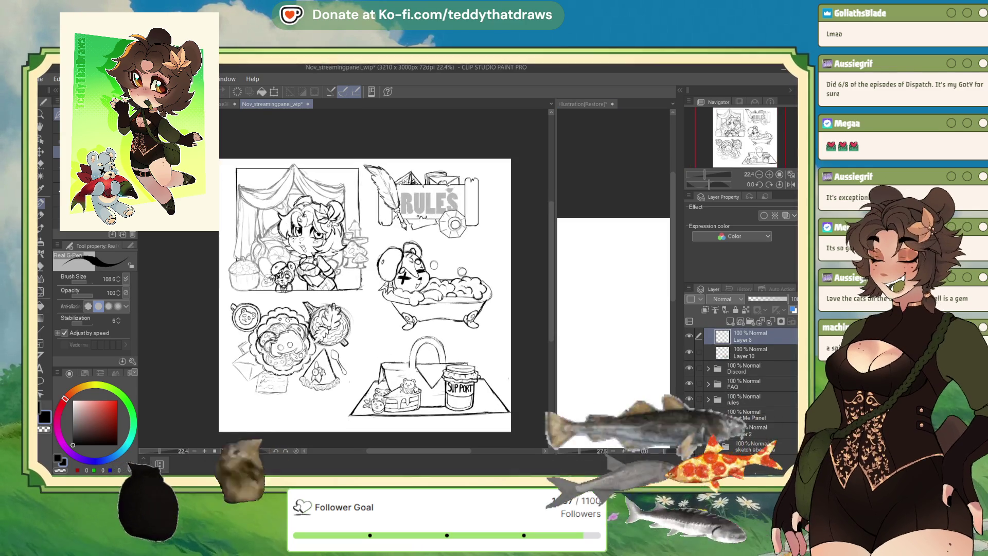
scroll(297, 239, "up", 1)
scroll(296, 239, "up", 1)
scroll(298, 239, "up", 1)
scroll(363, 278, "down", 3)
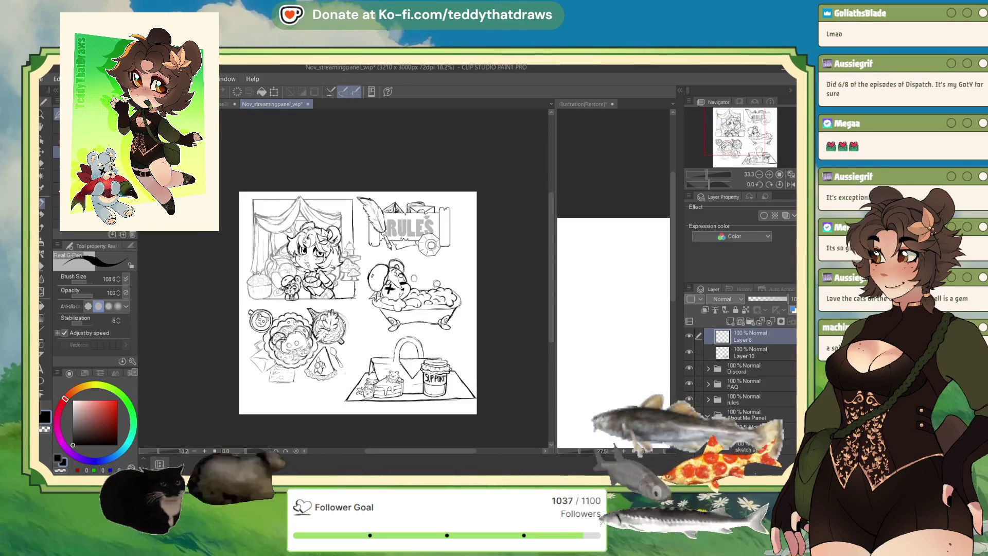
scroll(363, 277, "up", 1)
scroll(363, 278, "up", 2)
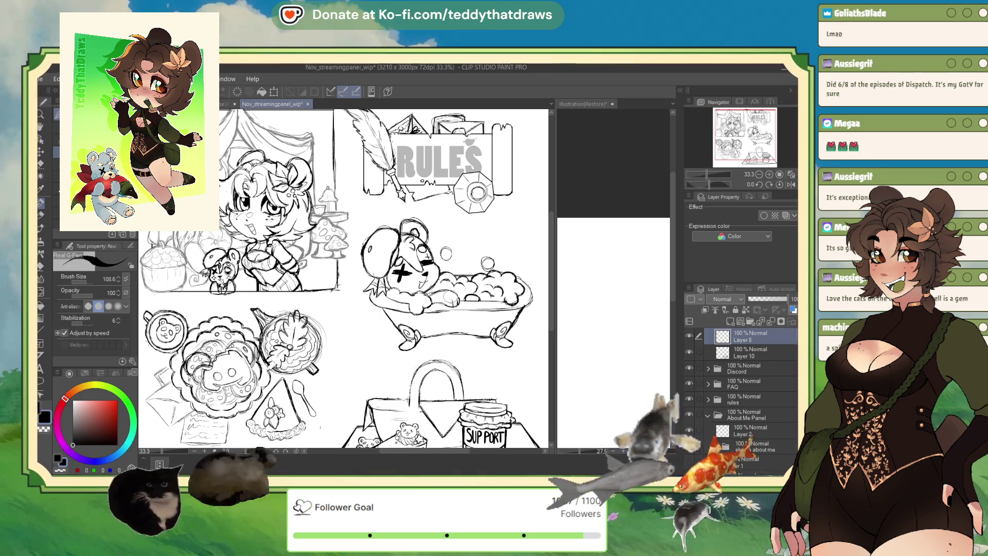
scroll(401, 267, "up", 2)
scroll(344, 278, "down", 2)
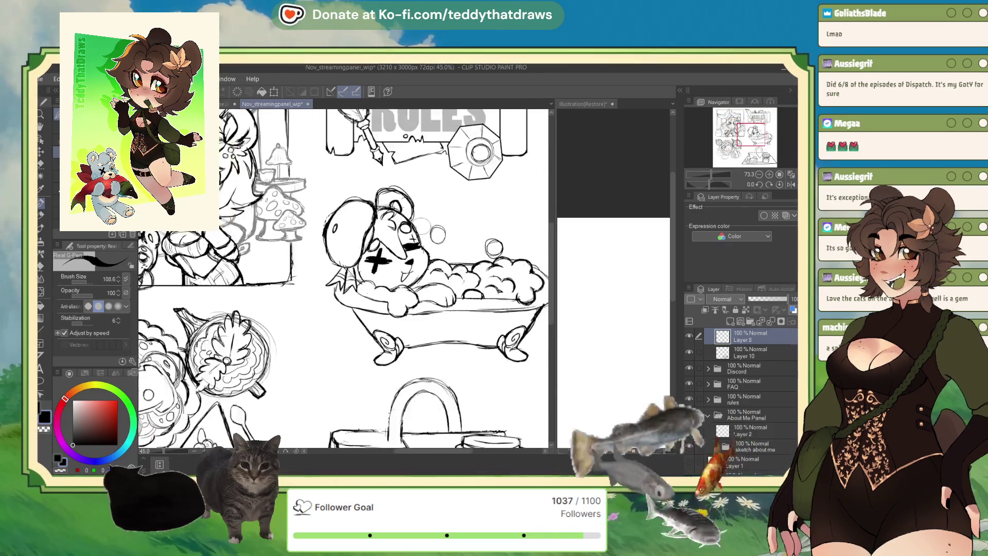
scroll(344, 279, "up", 1)
scroll(344, 278, "down", 2)
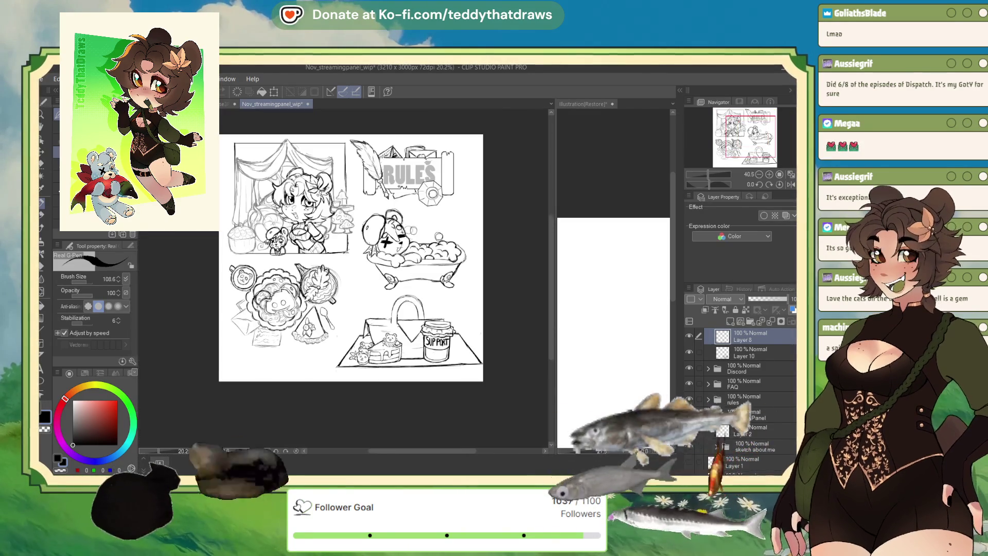
scroll(278, 166, "up", 1)
scroll(277, 166, "up", 1)
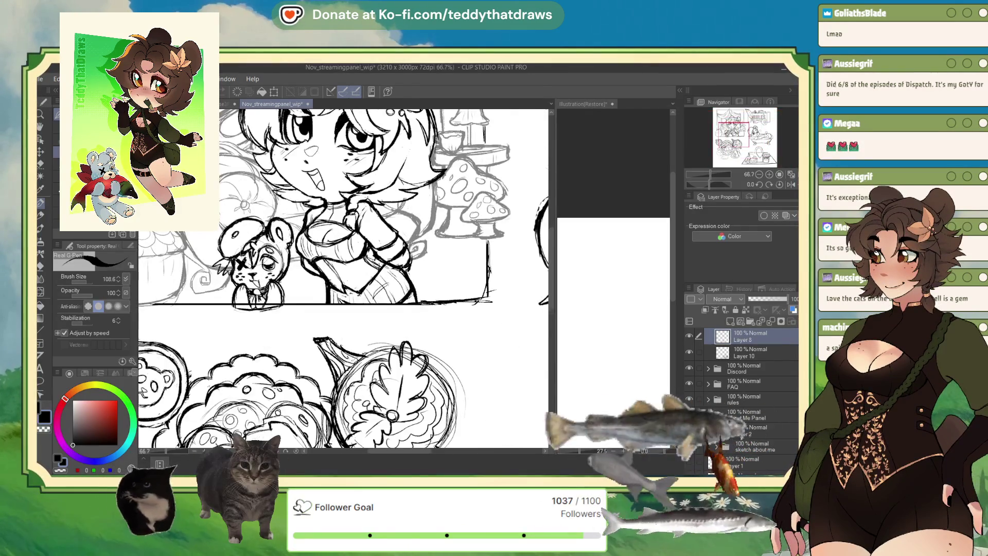
scroll(278, 166, "up", 1)
scroll(278, 166, "down", 1)
scroll(278, 165, "down", 2)
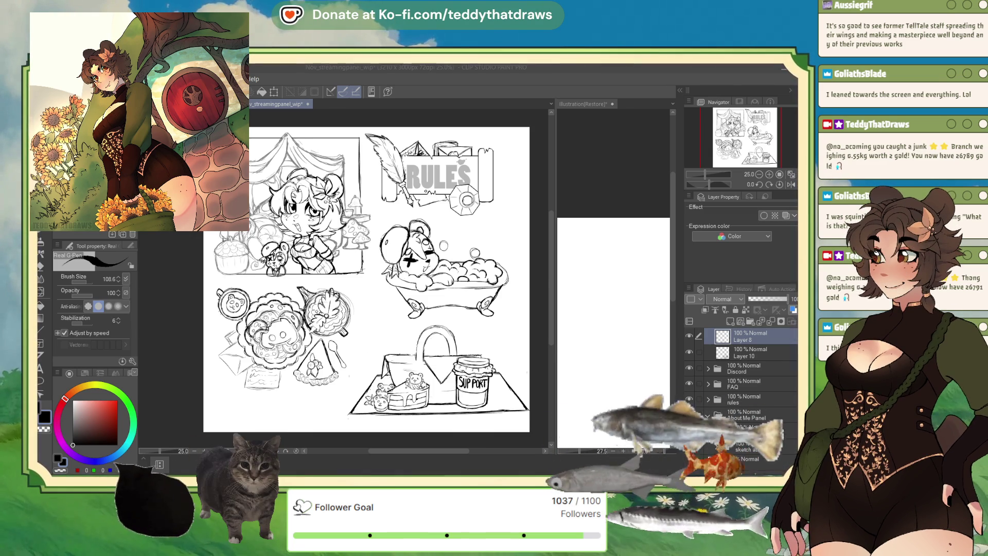
left_click_drag(367, 278, 346, 271)
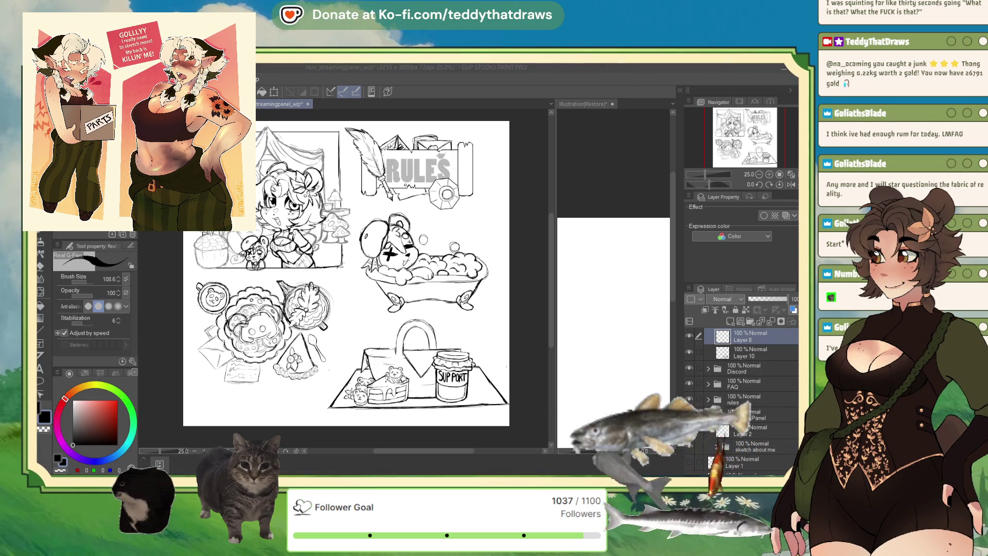
scroll(347, 271, "up", 3)
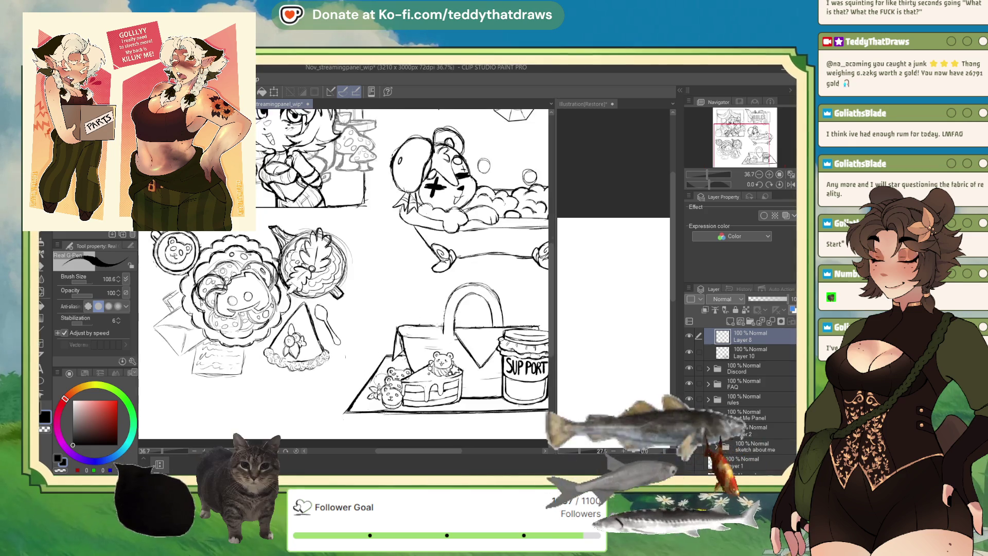
scroll(348, 271, "down", 1)
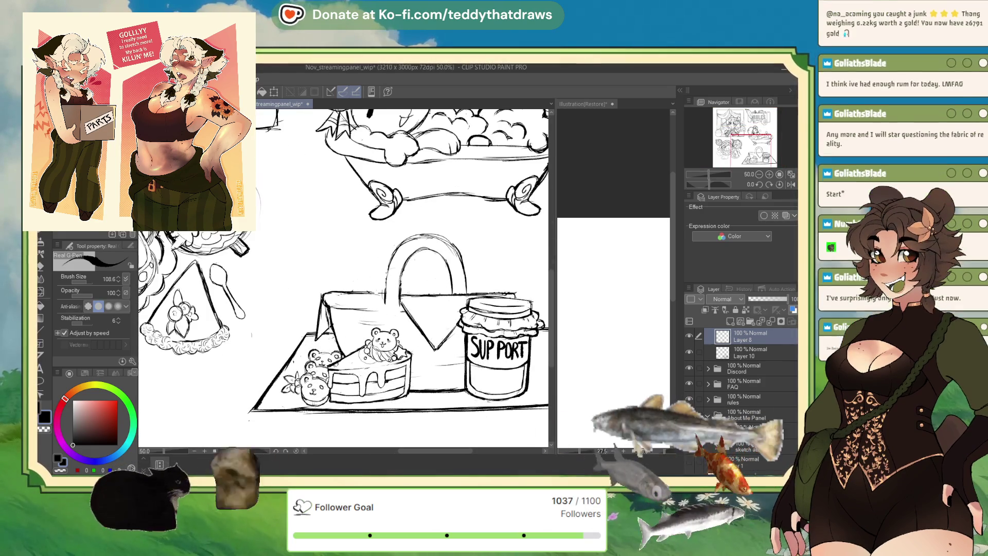
scroll(297, 344, "up", 1)
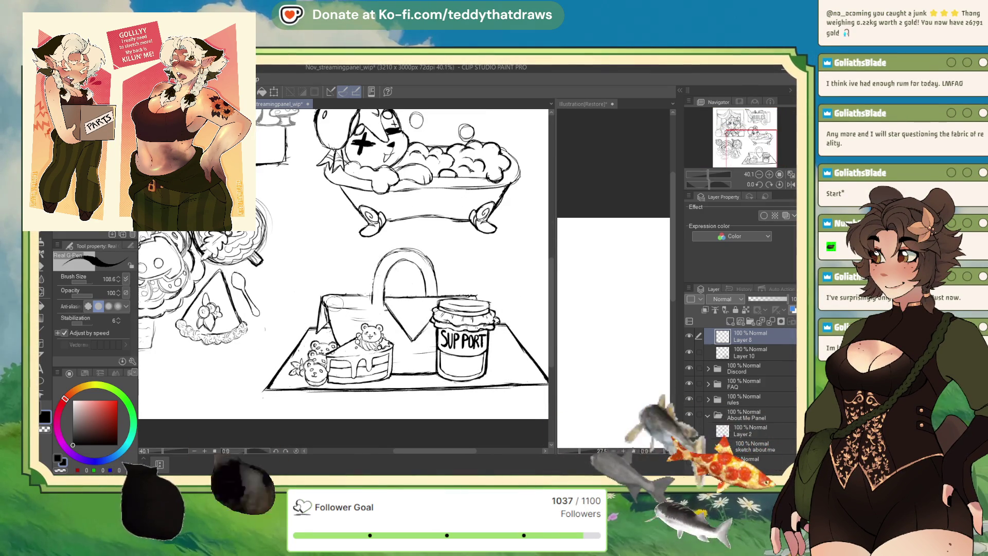
scroll(320, 385, "up", 2)
scroll(335, 391, "up", 1)
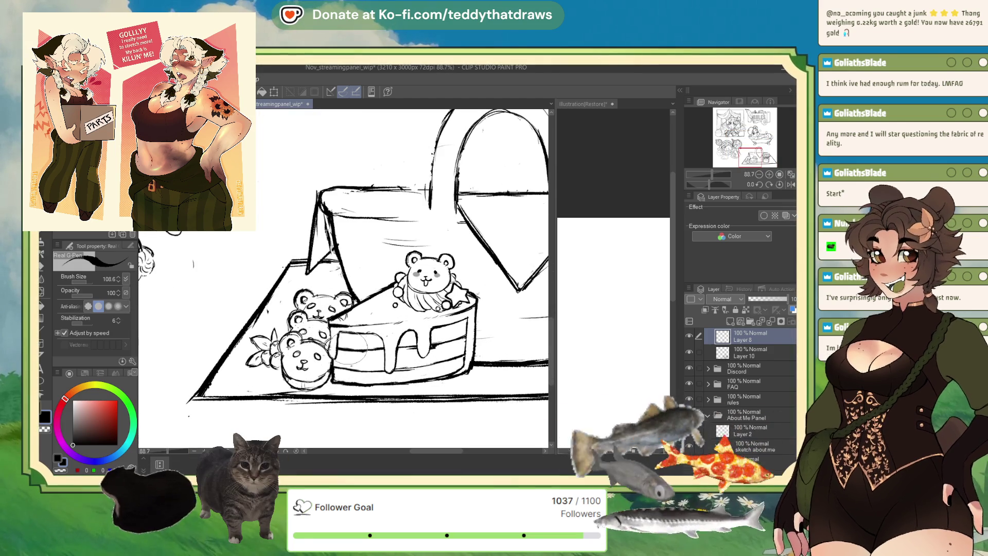
scroll(348, 347, "down", 2)
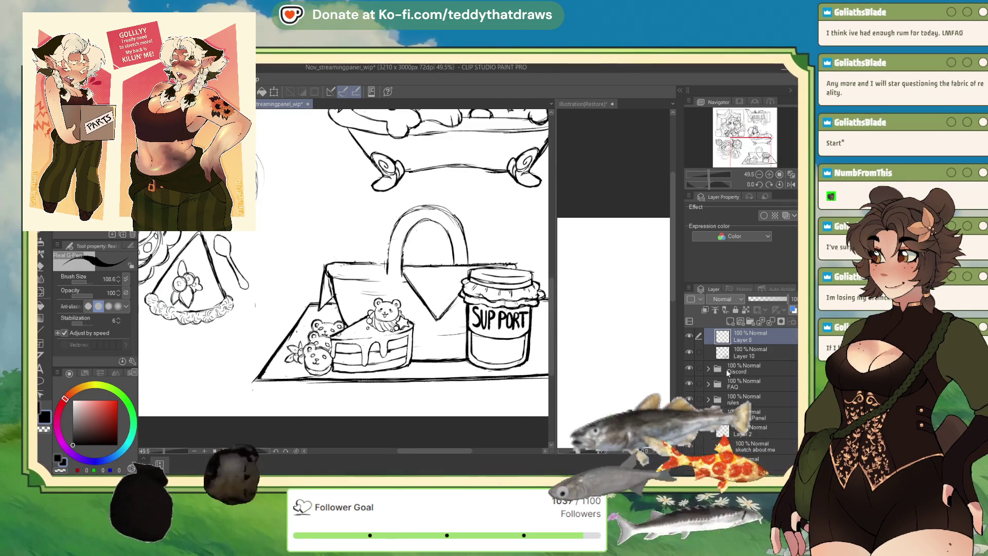
- Delete Layer 8 and liquify the basket's left corner into a new shape with a small brush
left_click(769, 320)
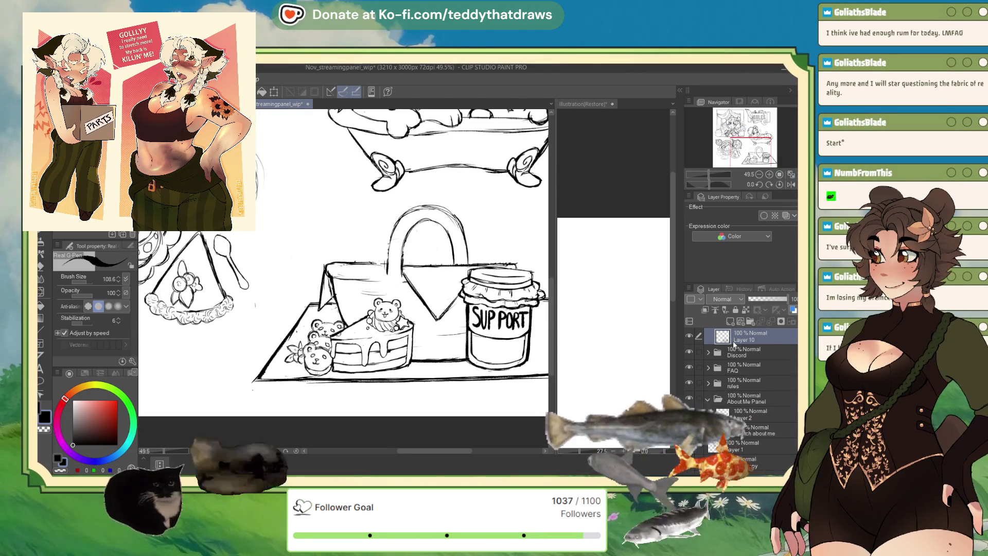
key("j")
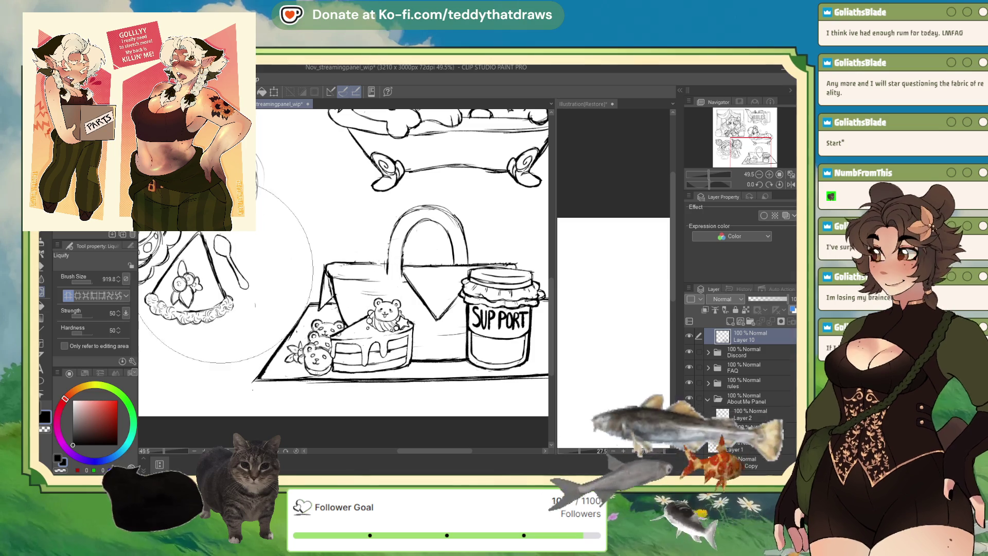
left_click(89, 283)
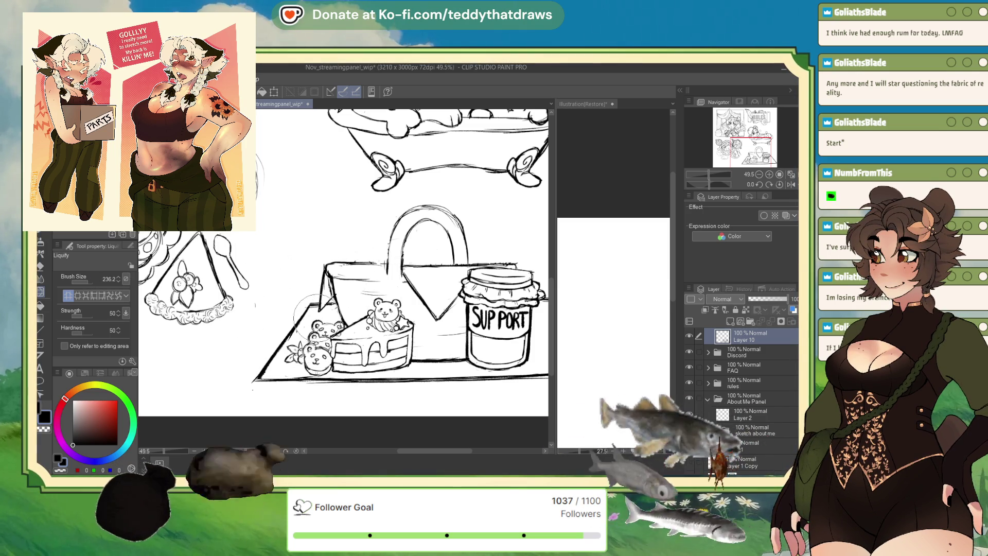
left_click_drag(313, 312, 317, 309)
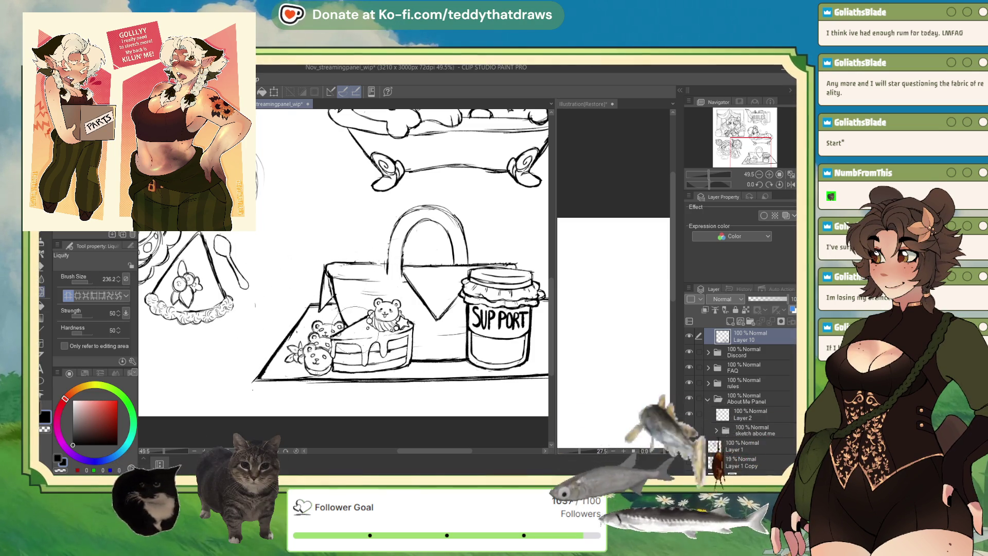
key("p")
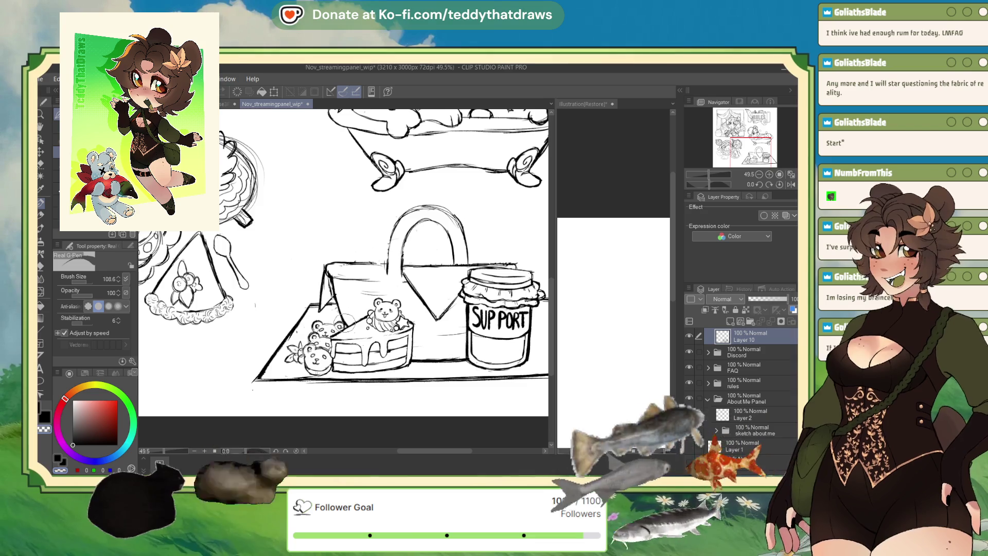
scroll(345, 322, "down", 3)
scroll(345, 323, "up", 1)
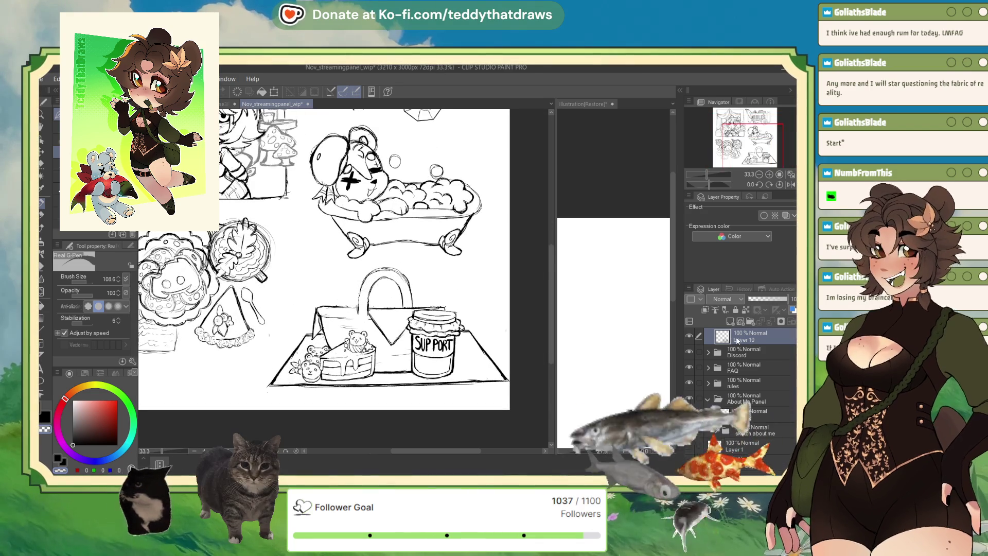
- On a new layer above Layer 10, sketch a tall arch left of the basket
left_click(729, 321)
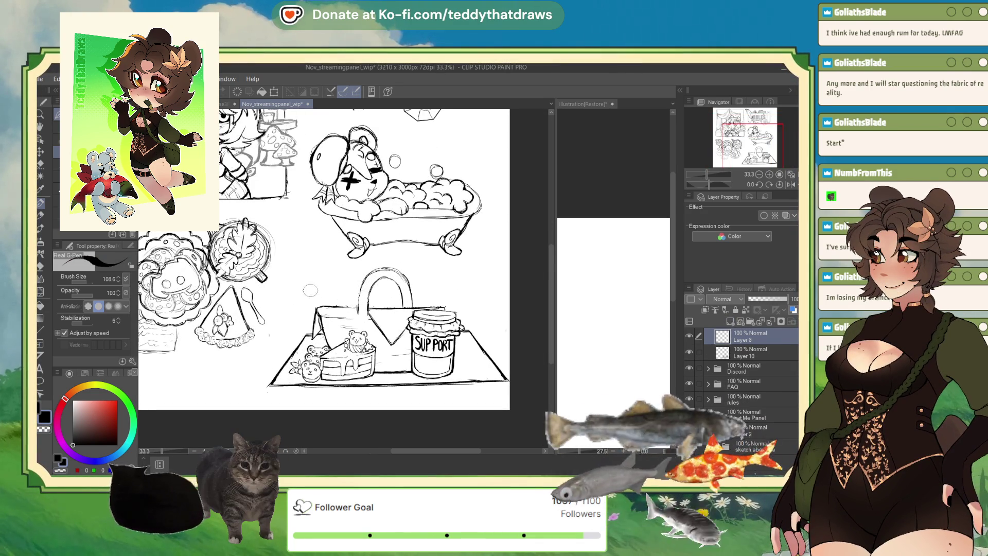
left_click_drag(309, 286, 310, 330)
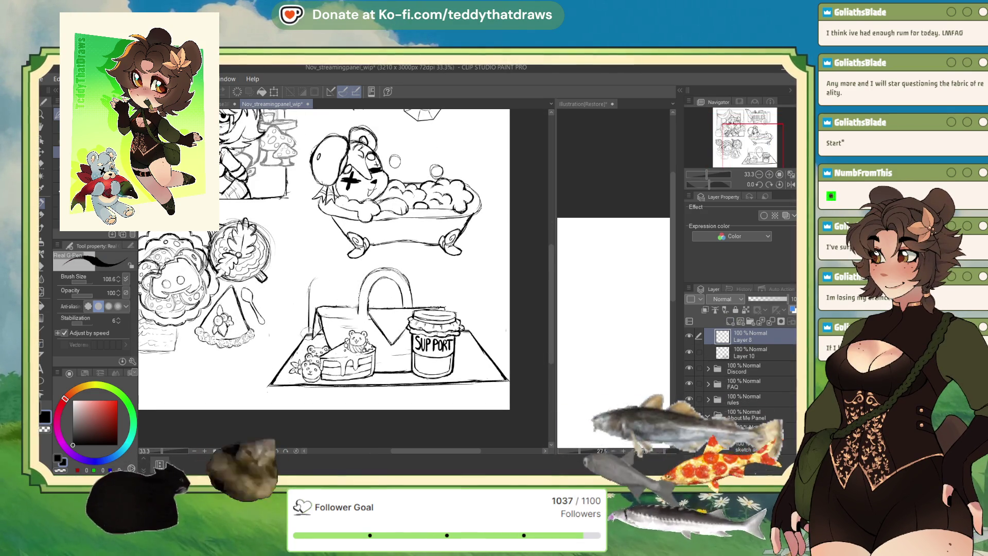
mouse_move(309, 286)
left_mouse_down()
mouse_move(337, 282)
mouse_move(334, 271)
left_mouse_up()
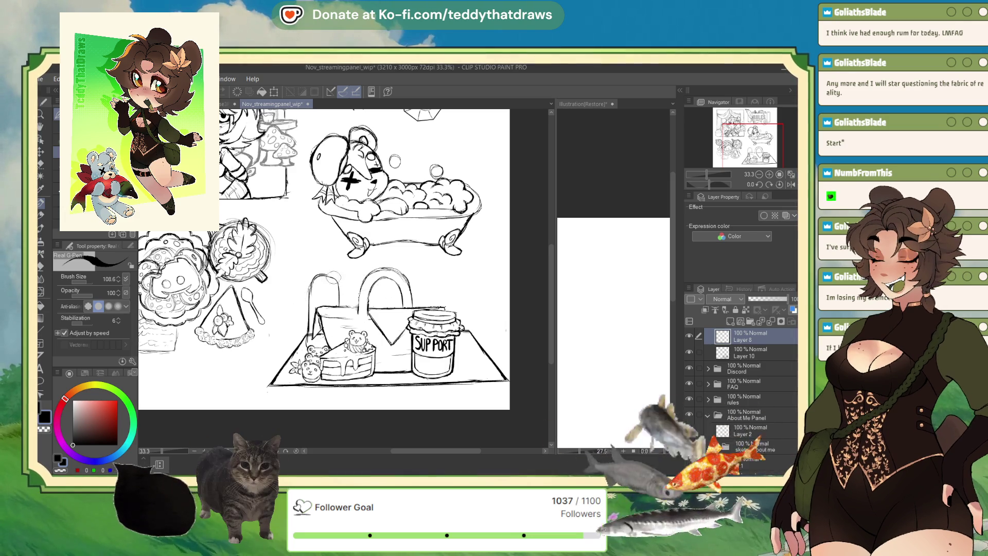
left_click_drag(313, 321, 337, 305)
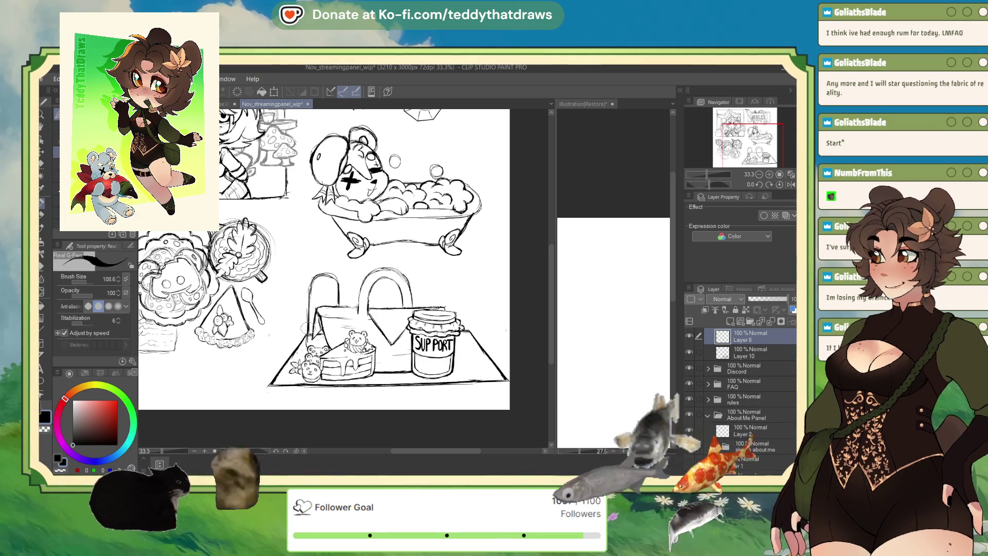
left_click(708, 415)
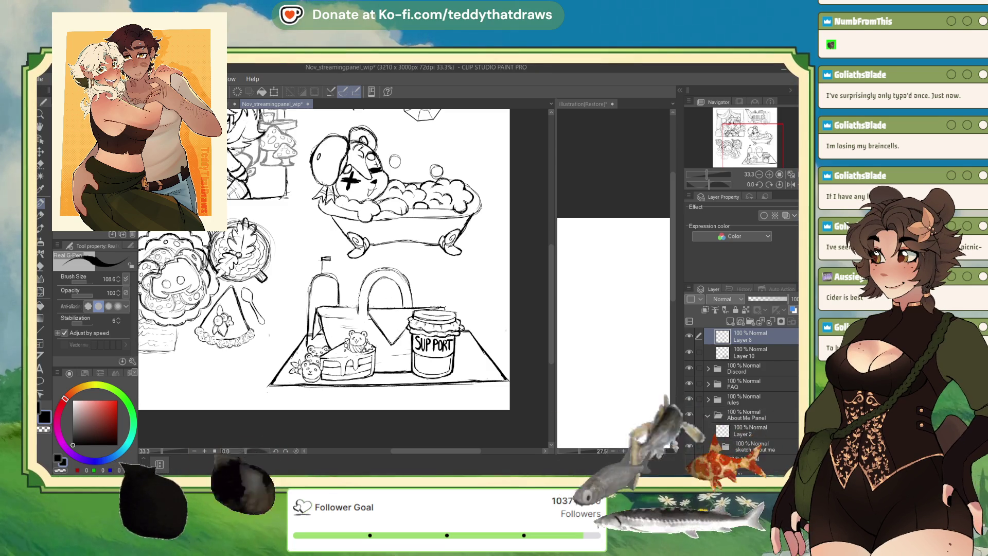
- Undo the latest rough bottle stroke beside the basket
key("ctrl+z")
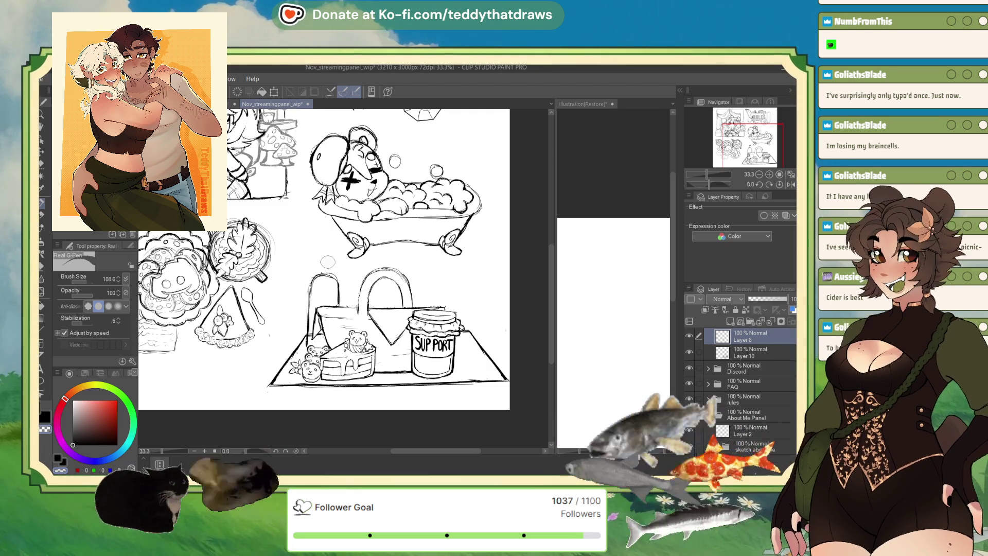
- Redraw the bottle's curved shoulder after undoing it, then add a small oval cap on the neck
key("ctrl+z")
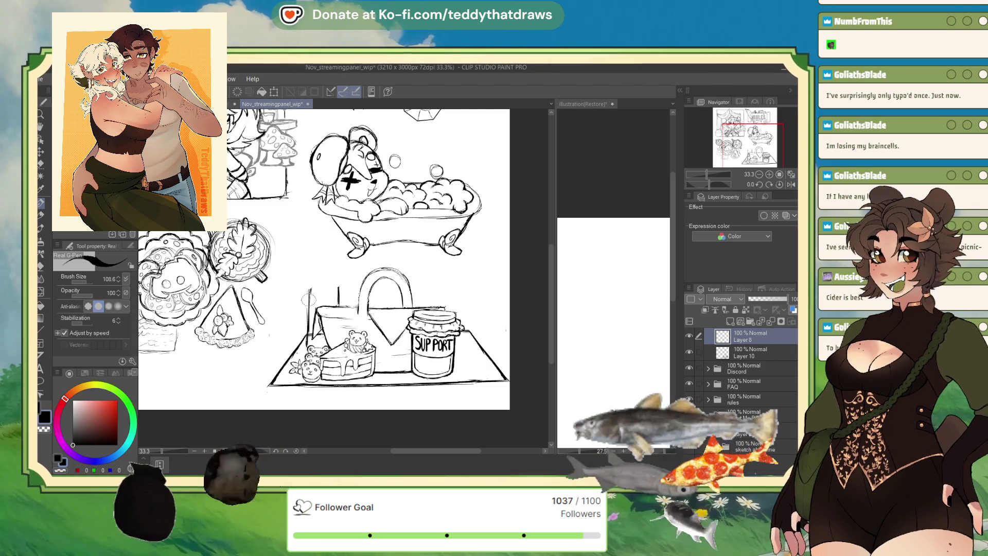
left_click_drag(339, 303, 313, 283)
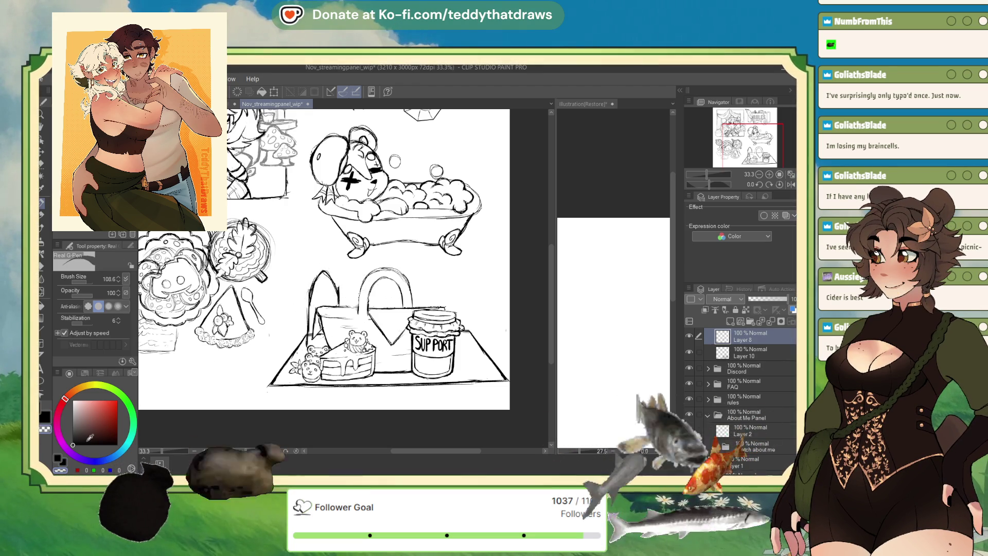
key("ctrl+z")
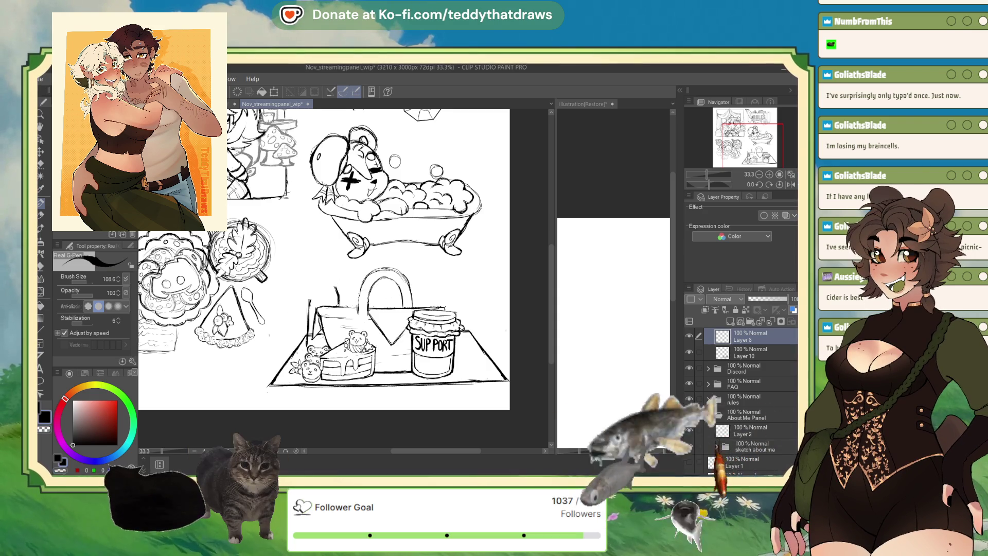
left_click_drag(309, 305, 336, 291)
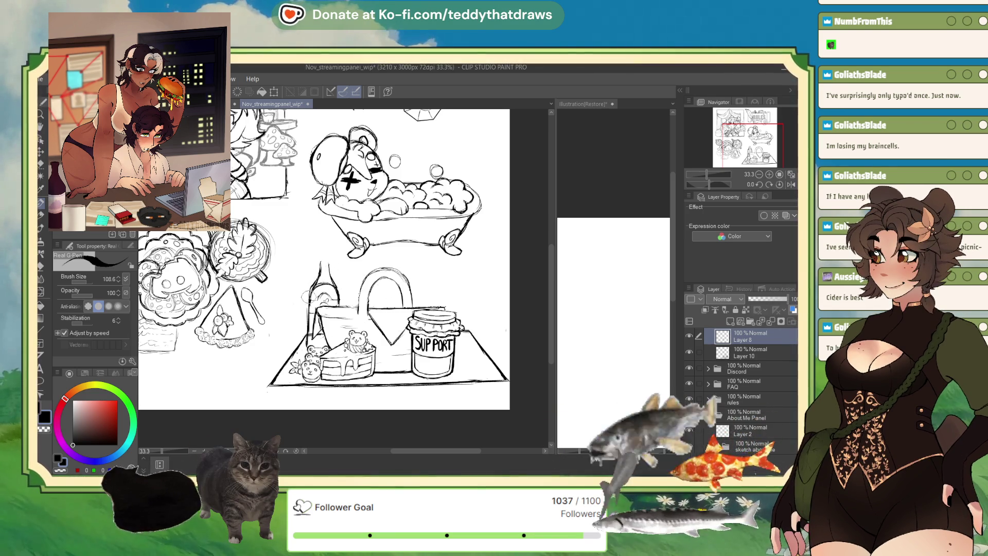
left_click_drag(319, 257, 330, 262)
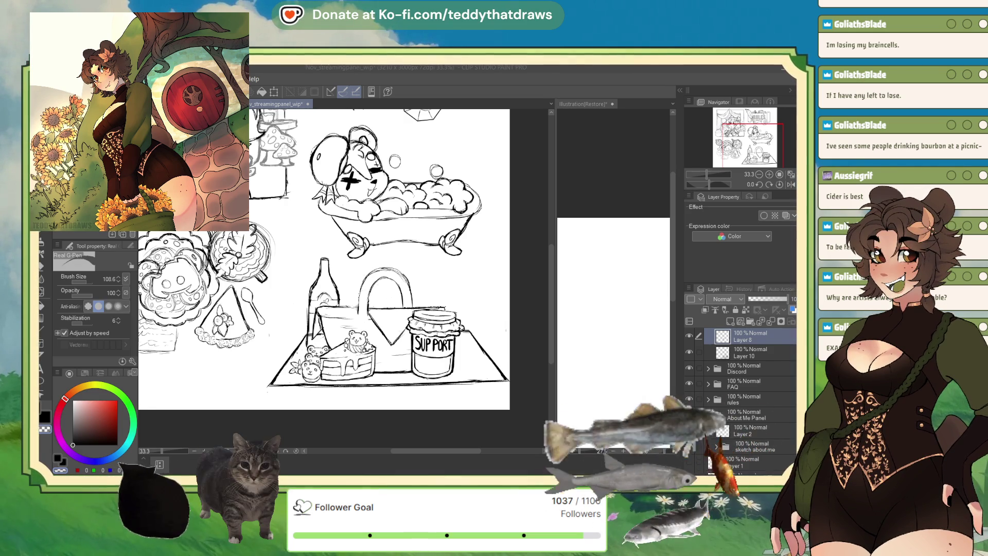
- Switch to the symmetry ruler tool to guide the bottle inking
key("u")
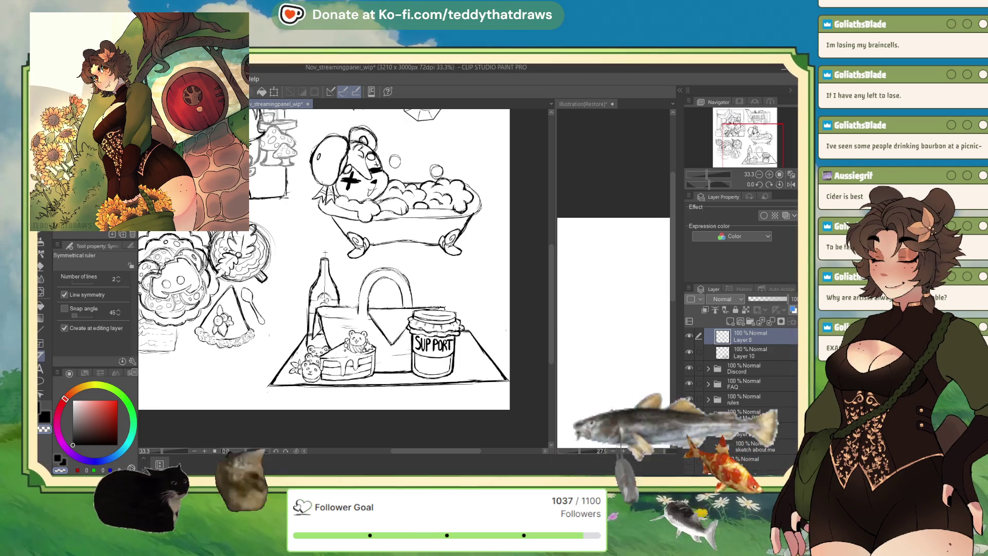
- Place a vertical symmetry line through the bottle and ink a small loop at its top
left_click_drag(324, 251, 324, 370)
key("p")
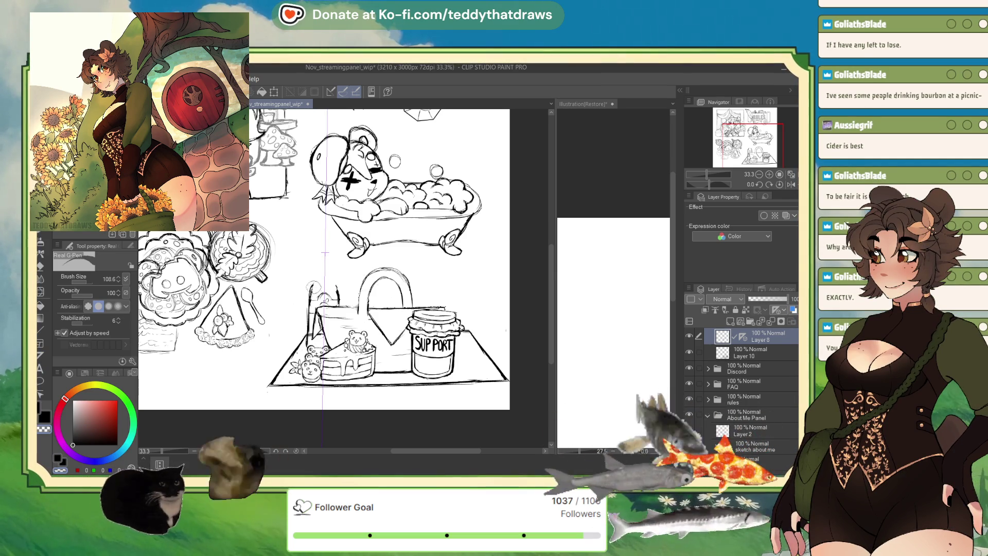
key("ctrl+z")
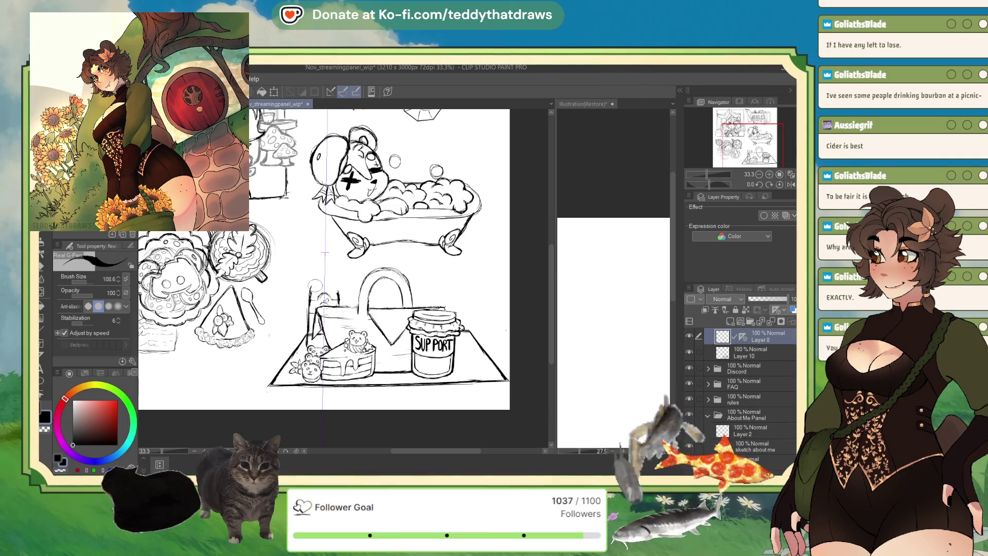
key("ctrl+y")
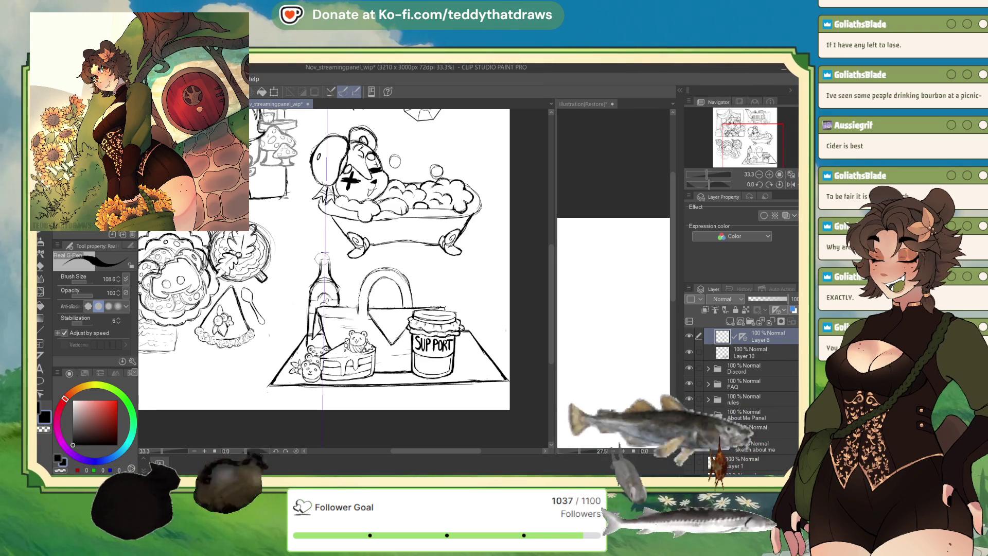
- Redraw the stroke at the bottle top, then remove the symmetry ruler from Layer 8
key("ctrl+z")
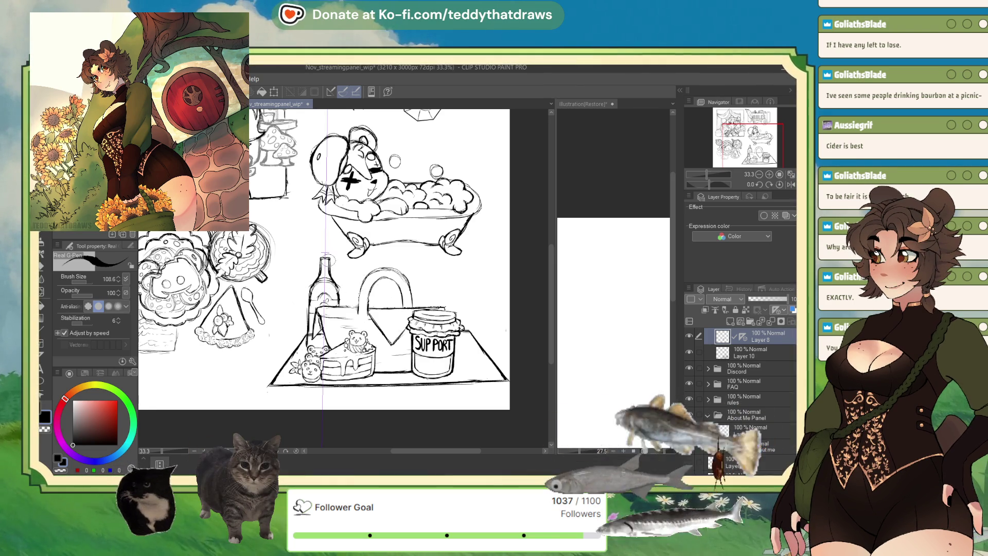
left_click_drag(320, 261, 330, 258)
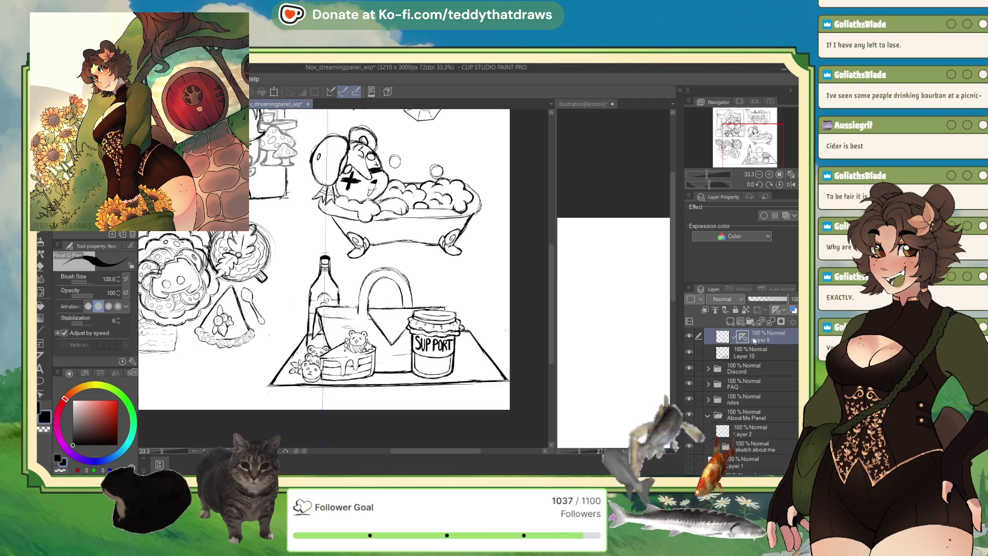
key("ctrl+z")
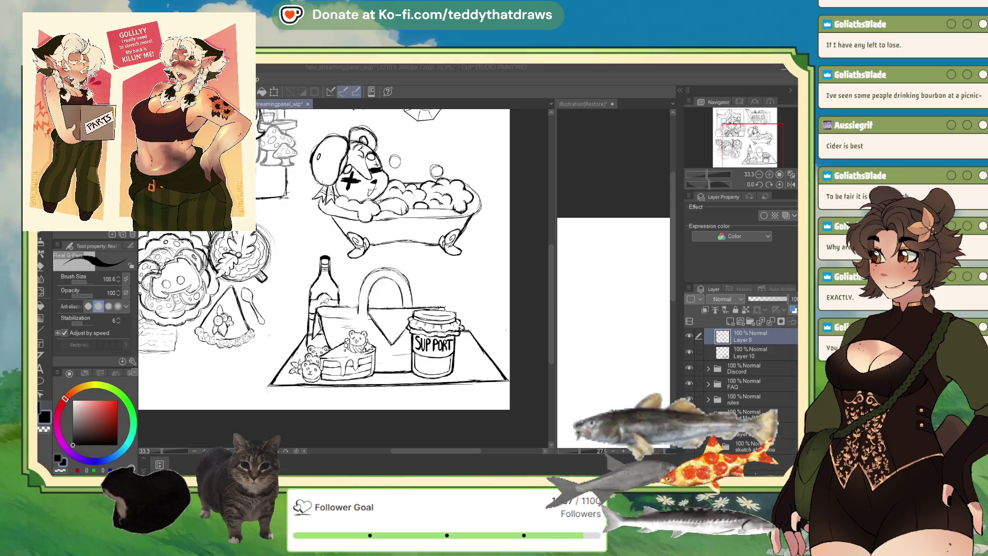
- Merge the bottle's Layer 8 down into Layer 10 with the basket lines
left_click(736, 354)
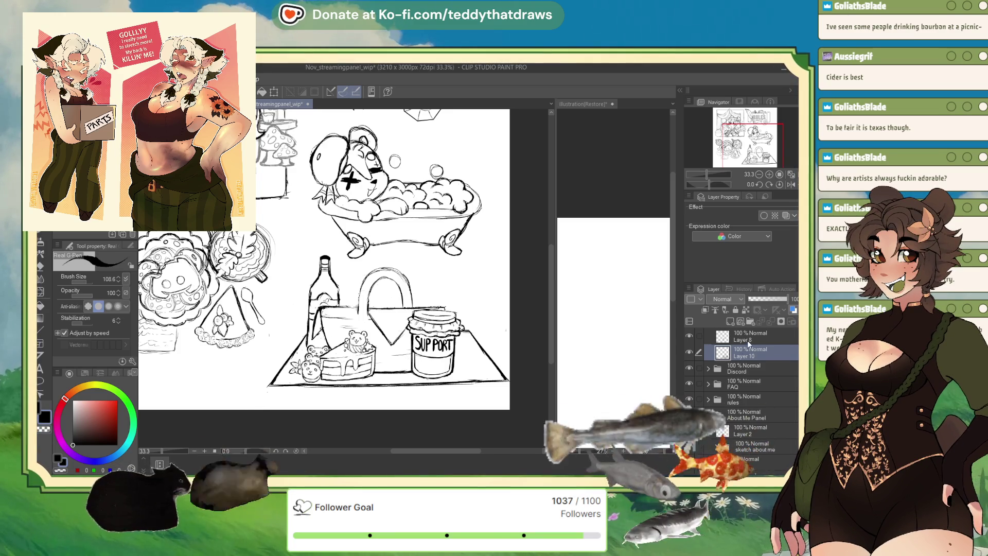
left_click(747, 337)
left_click(772, 323)
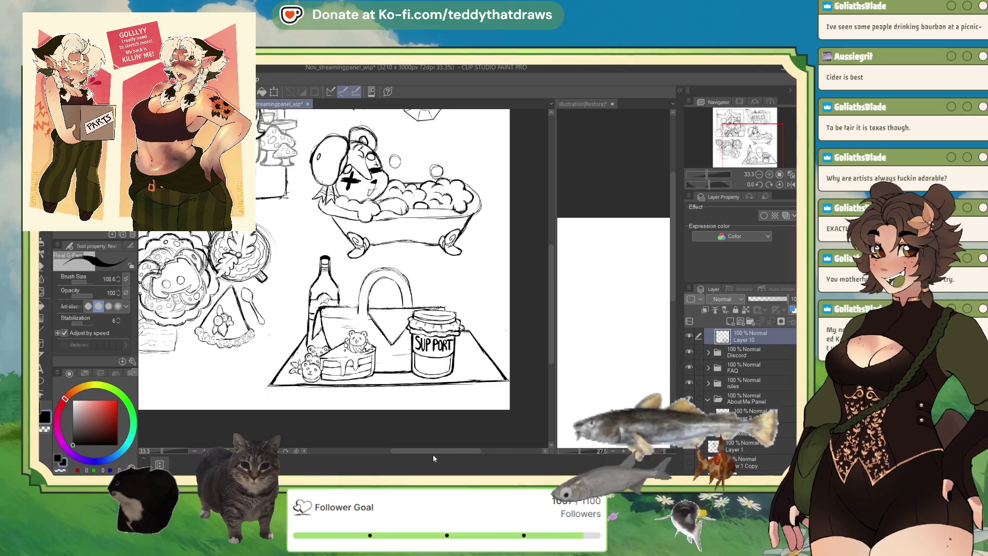
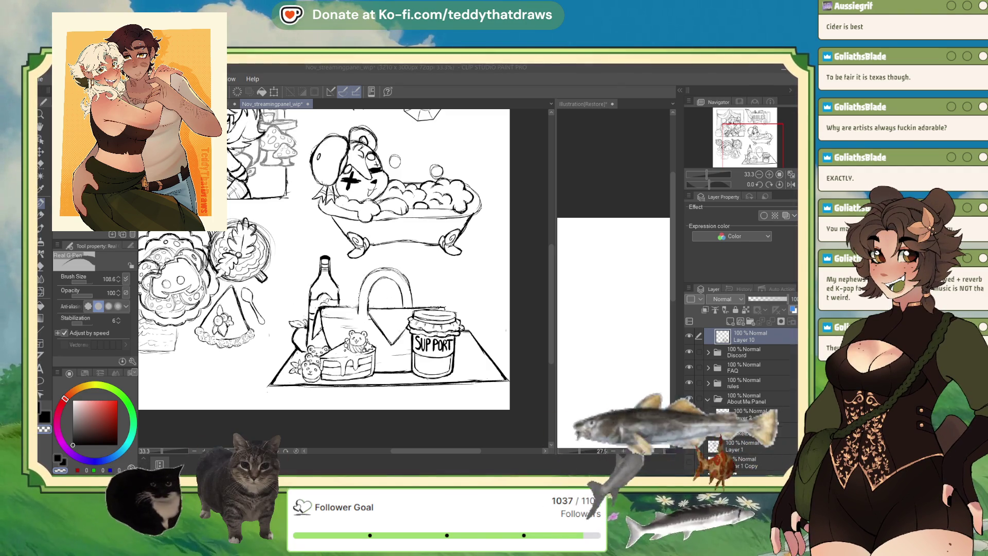
scroll(324, 270, "up", 1)
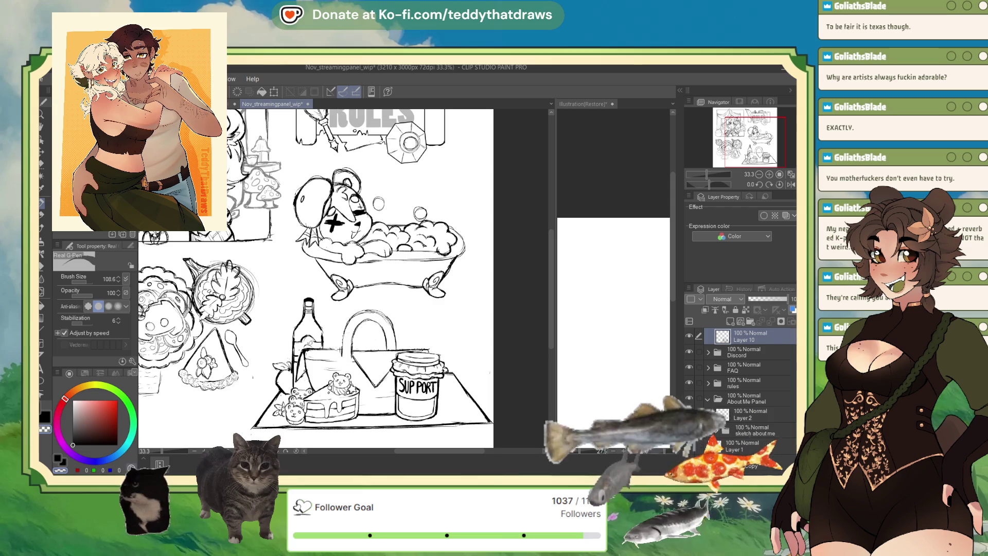
- Switch to the Liquify tool to warp the RULES header lines
key("j")
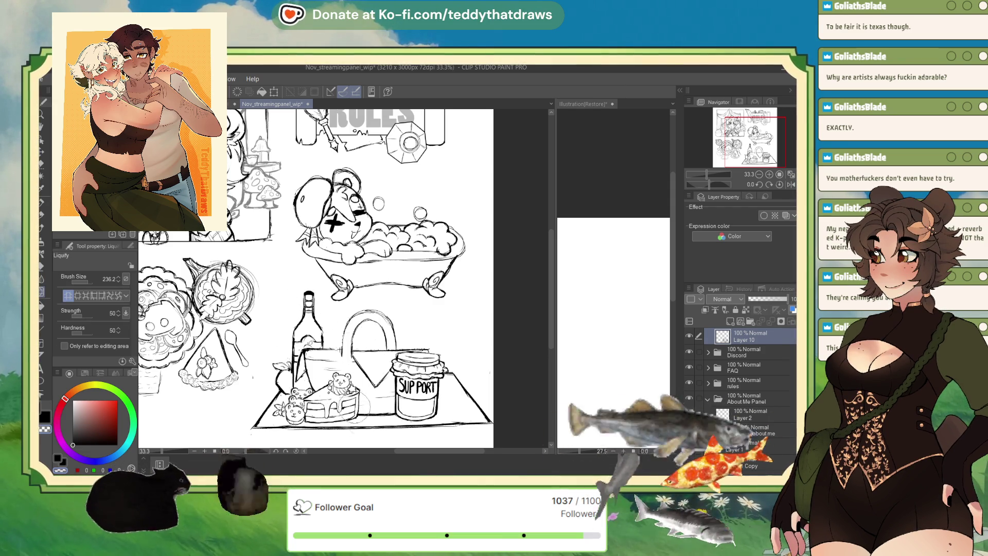
- Return to inking with the Real G-Pen sub tool
left_click(41, 202)
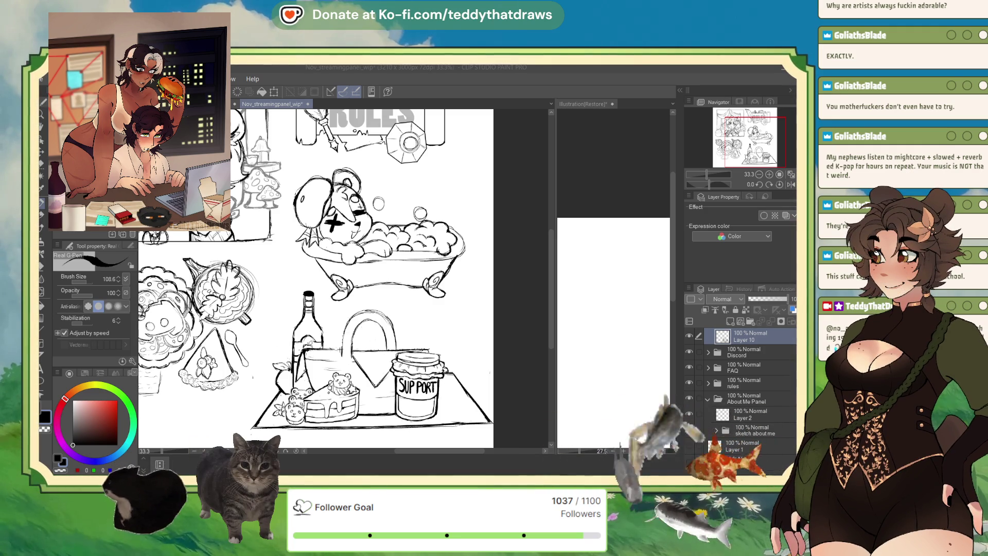
key("ctrl+j")
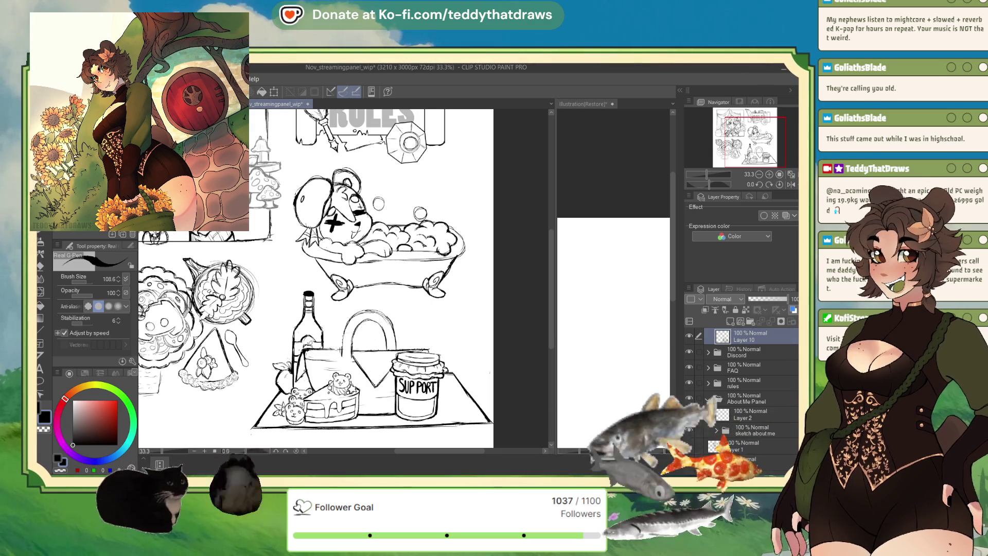
left_click(729, 321)
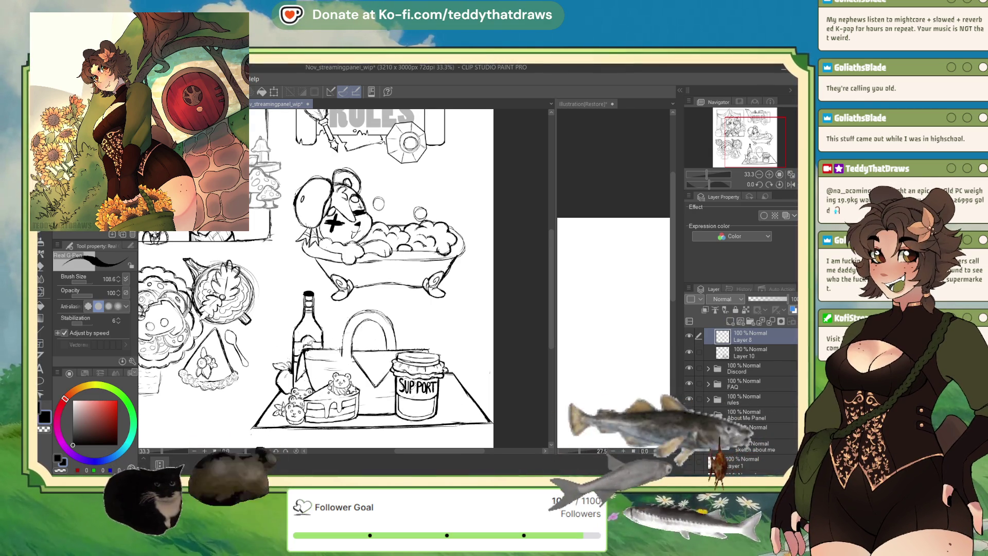
- Glance at the other open illustration, return, and recentre the panel sketches
key("ctrl+Tab")
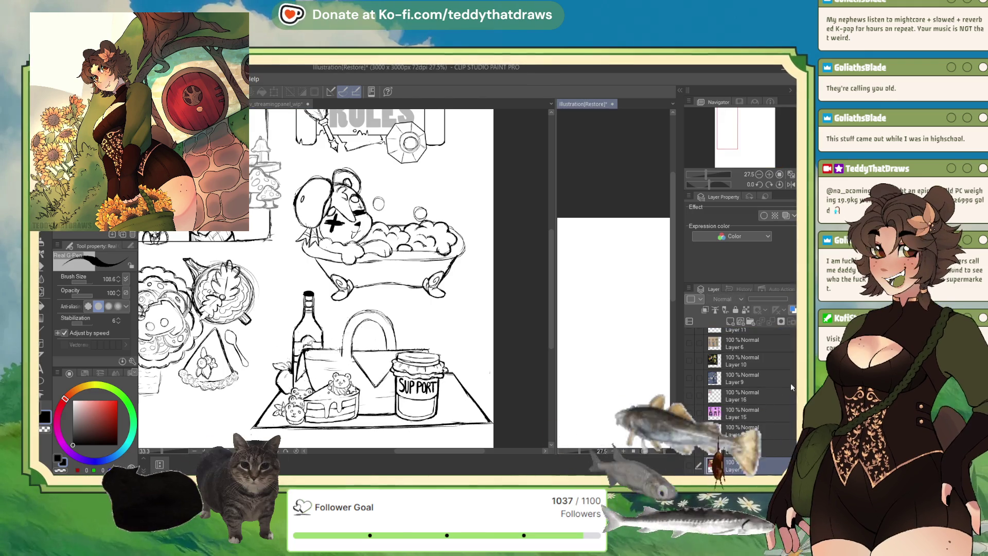
key("ctrl+Tab")
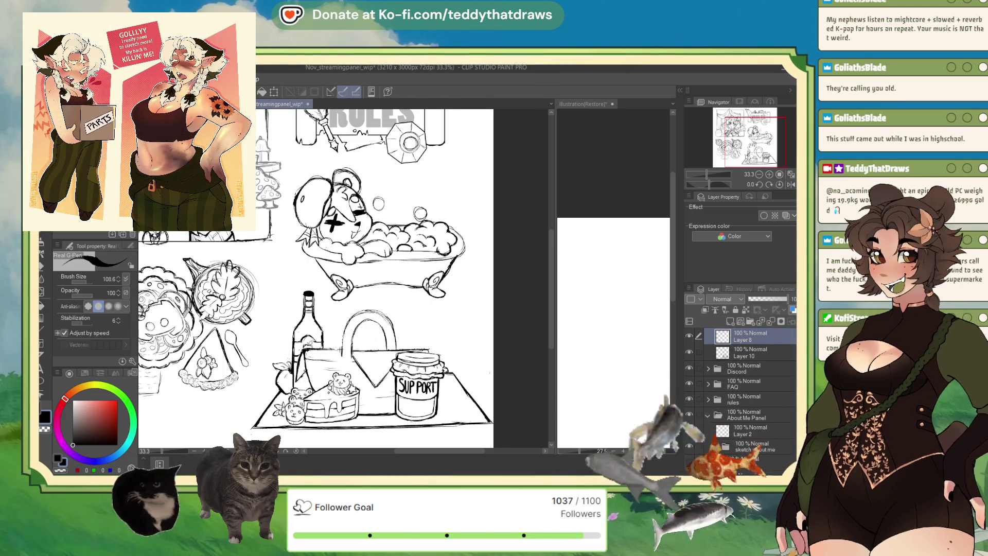
left_click_drag(397, 434, 380, 440)
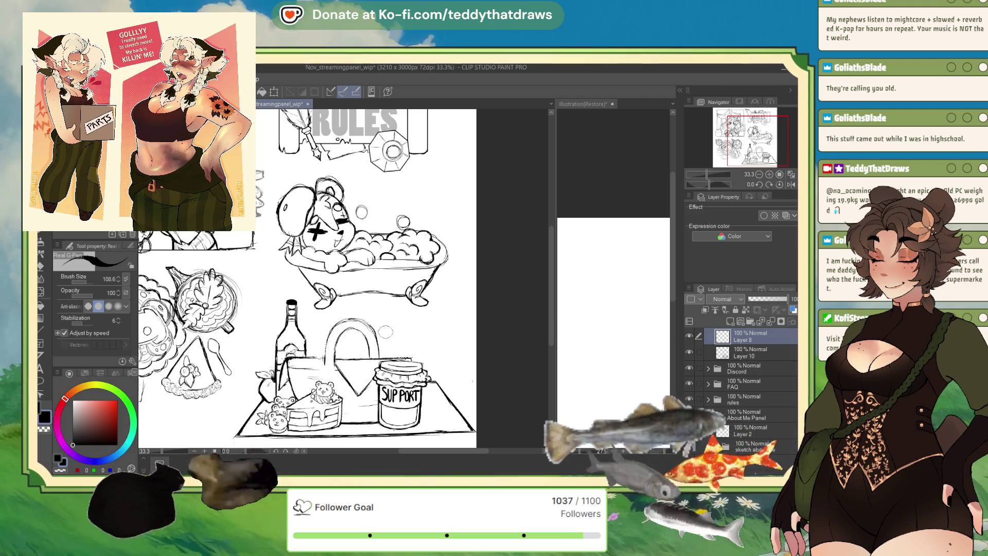
scroll(788, 351, "up", 1)
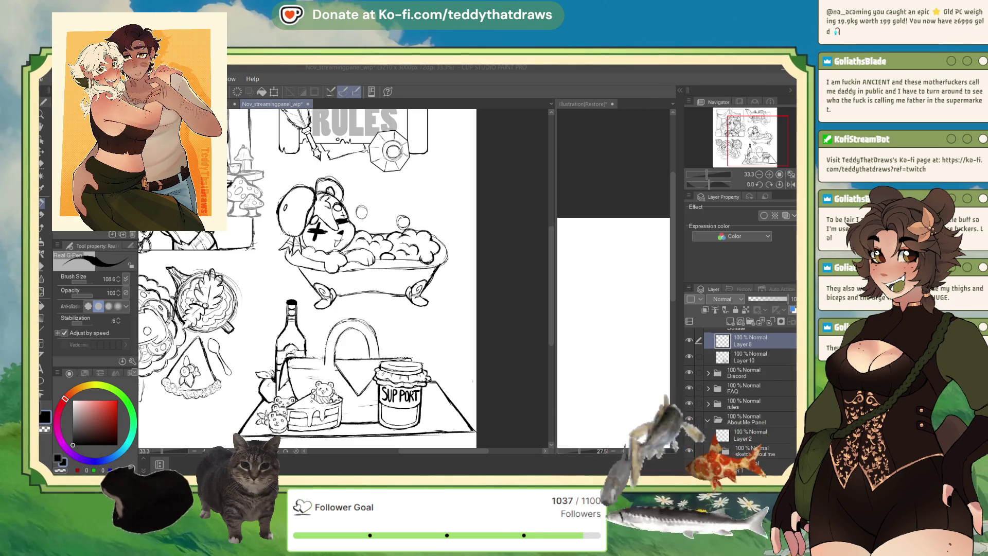
- Expand the About Me Panel layer folder and tilt the canvas about -18°
left_click(709, 418)
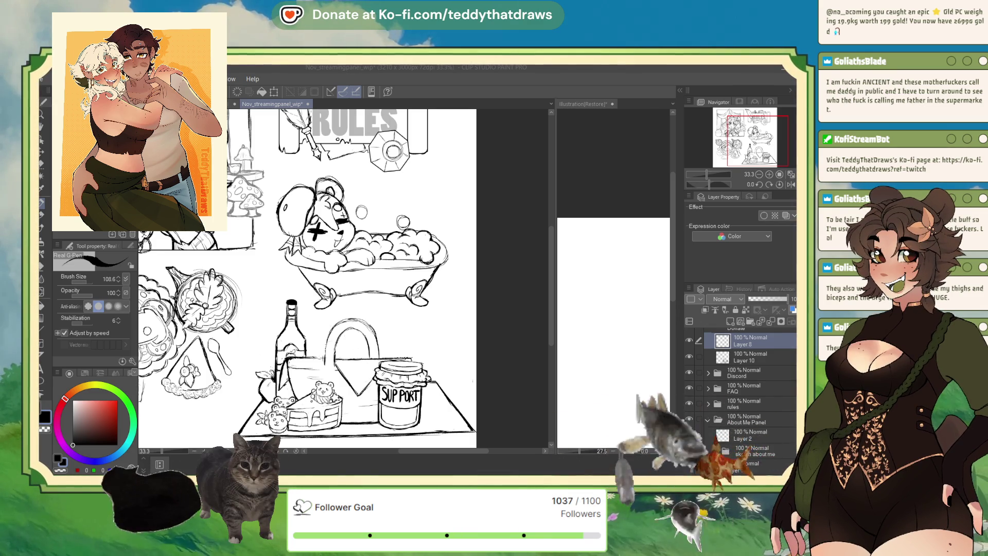
left_click(708, 419)
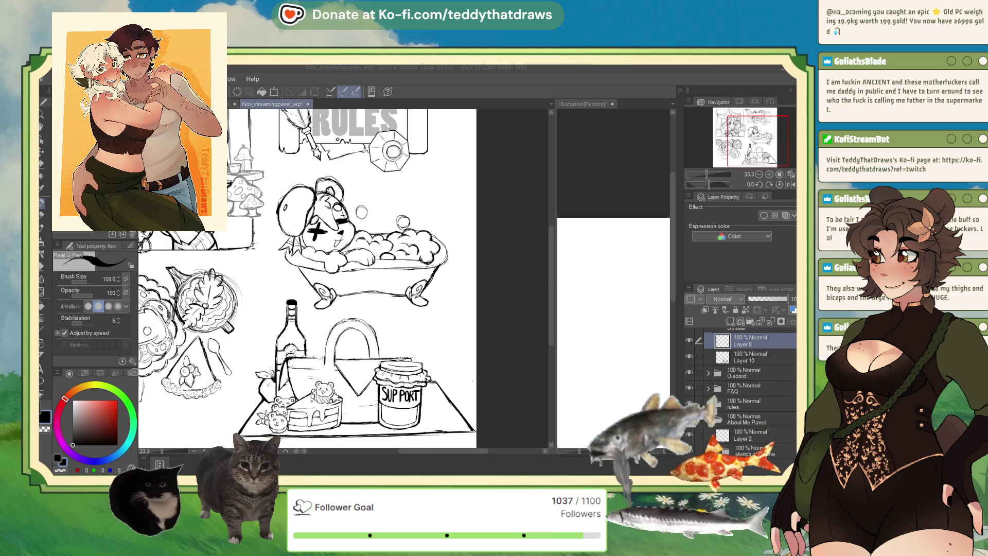
left_click(708, 418)
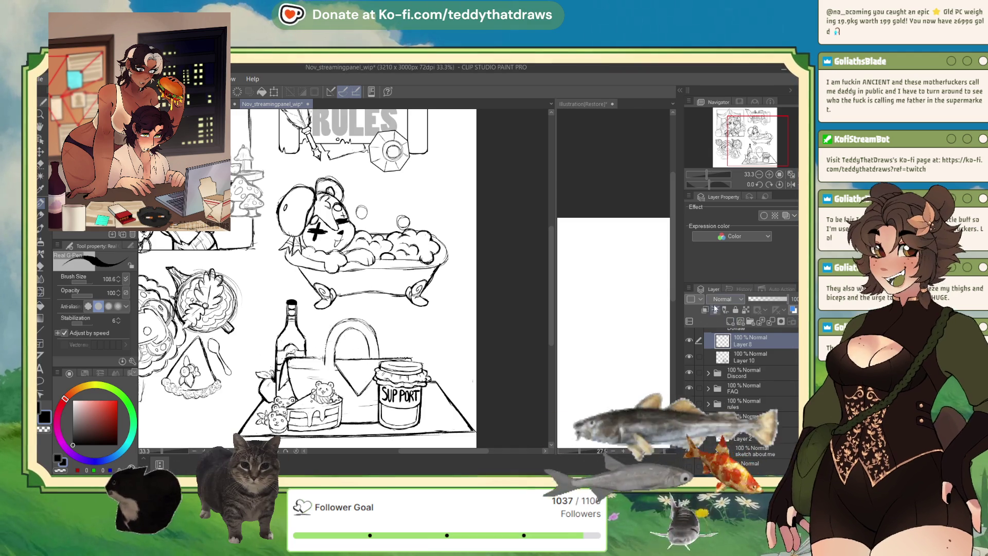
left_click_drag(710, 187, 698, 187)
key("ctrl+shift+n")
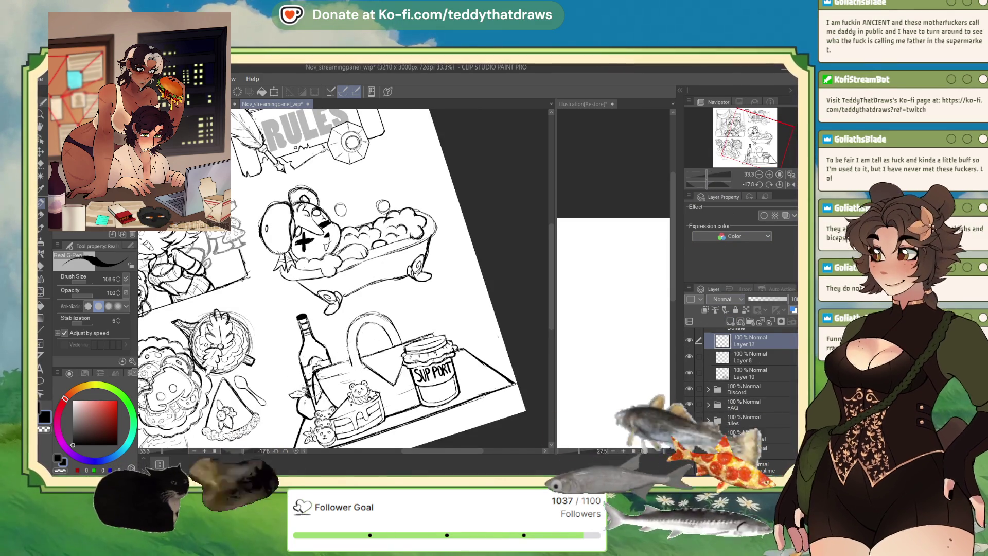
scroll(409, 301, "up", 1)
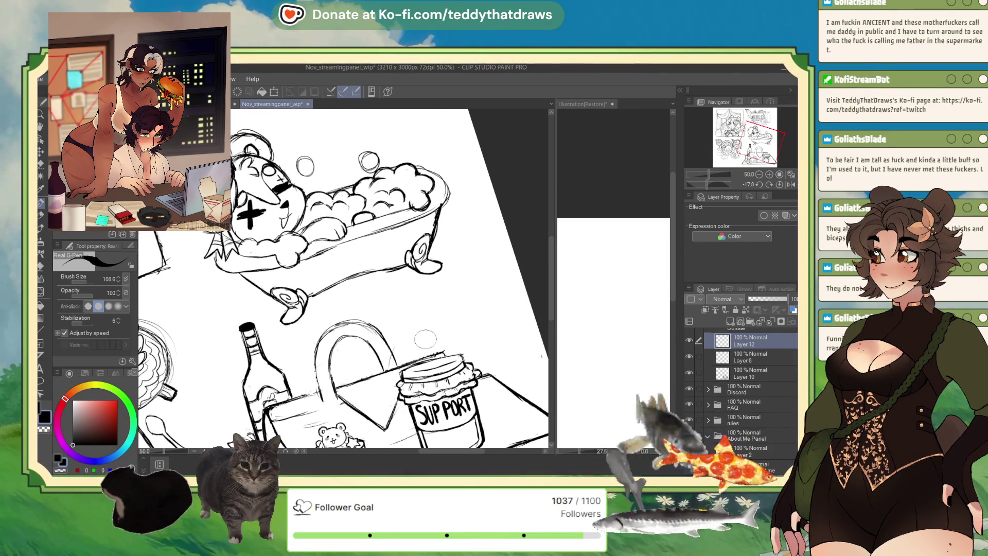
mouse_move(443, 353)
left_mouse_down()
mouse_move(392, 349)
mouse_move(437, 344)
left_mouse_up()
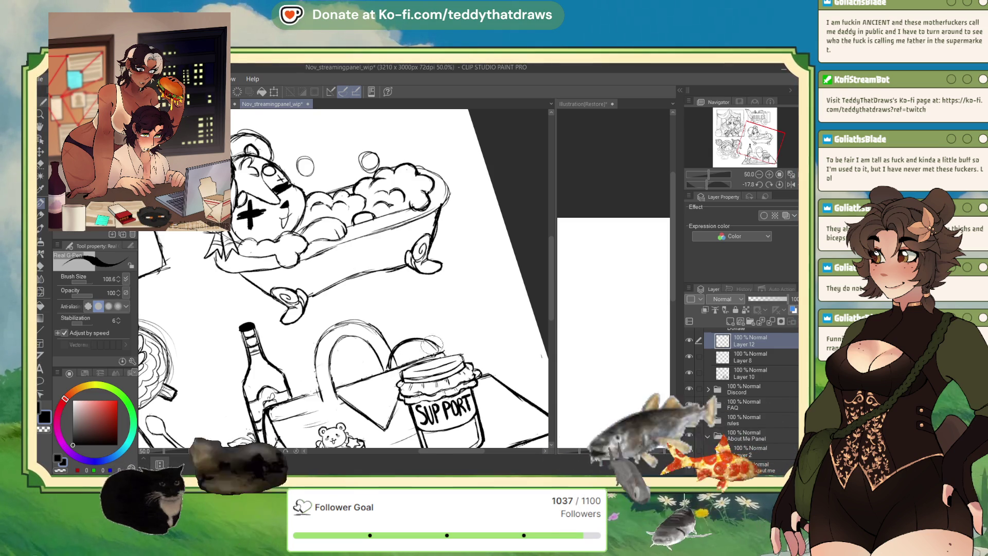
key("ctrl+z")
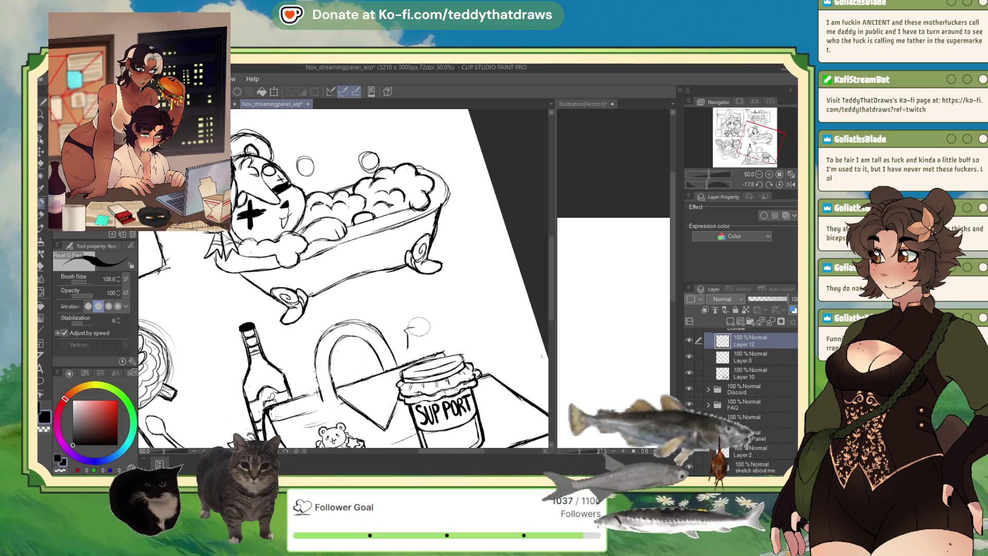
left_click_drag(406, 330, 414, 329)
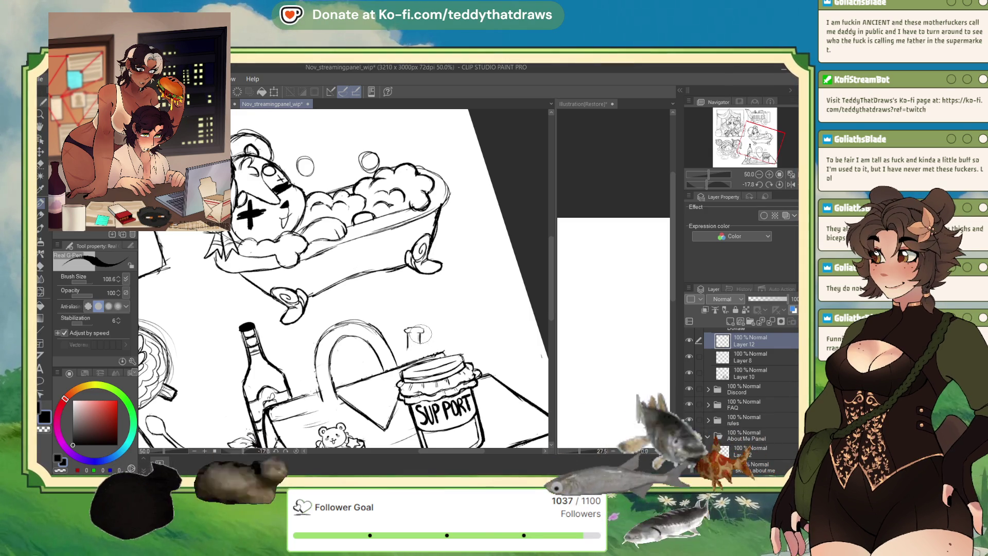
left_click_drag(406, 333, 400, 354)
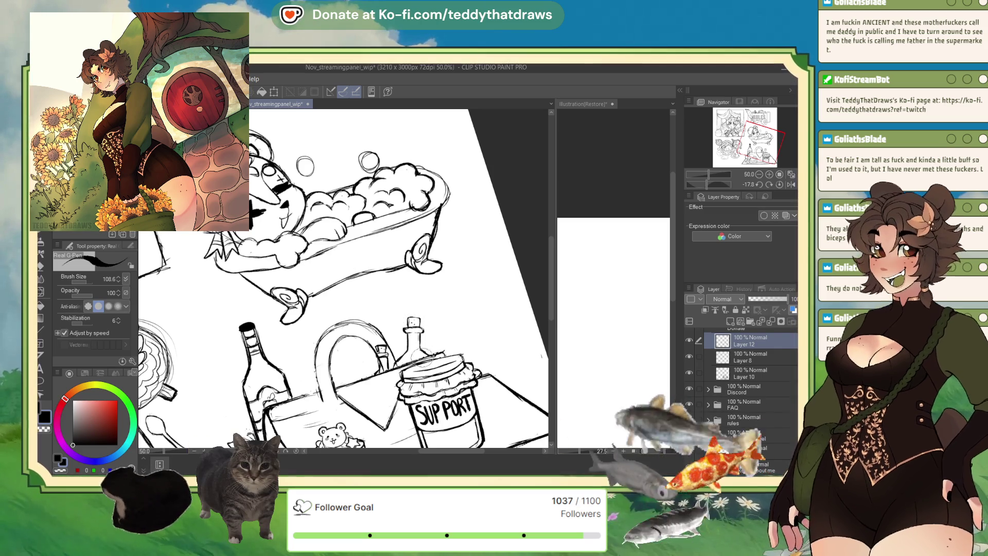
scroll(416, 321, "down", 3)
scroll(373, 358, "up", 2)
scroll(371, 356, "up", 1)
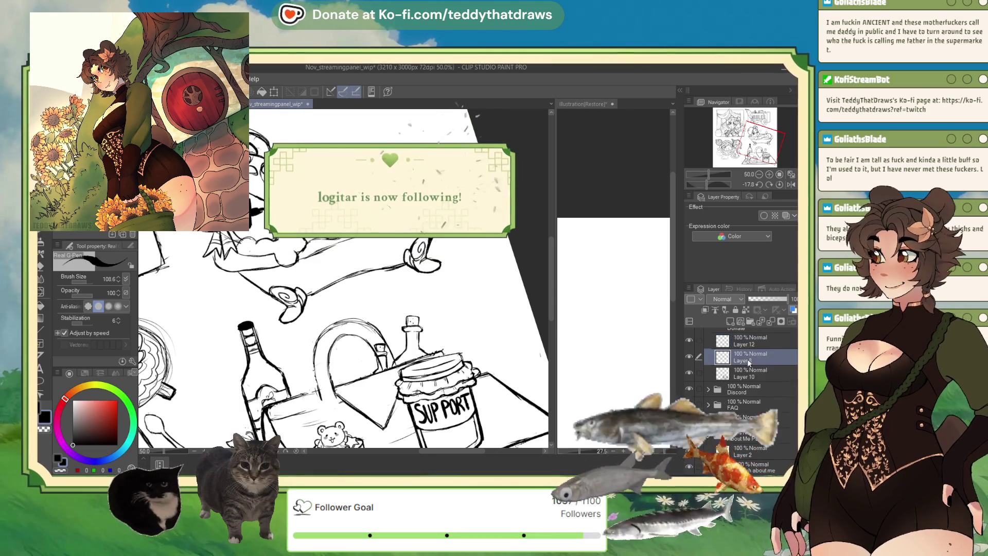
left_click(736, 358)
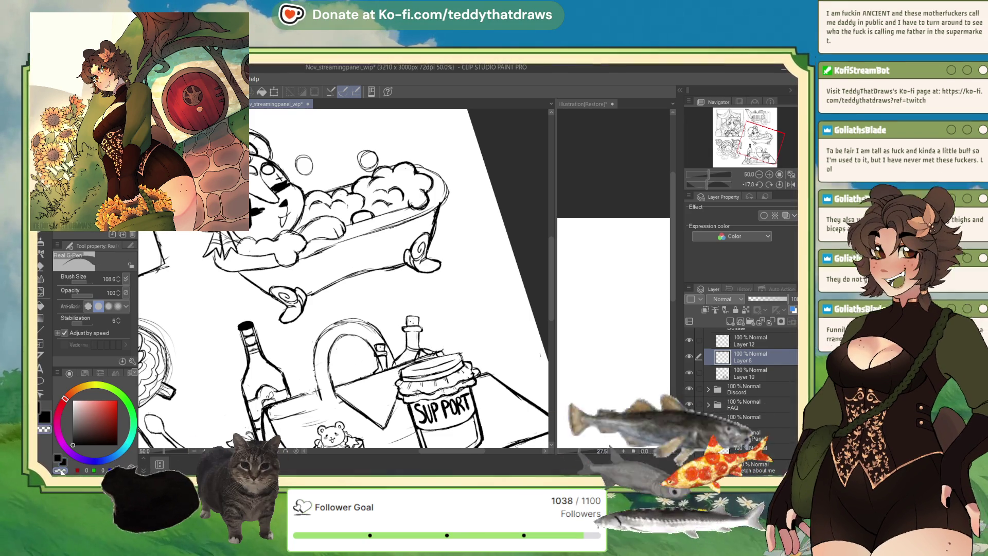
left_click(727, 377)
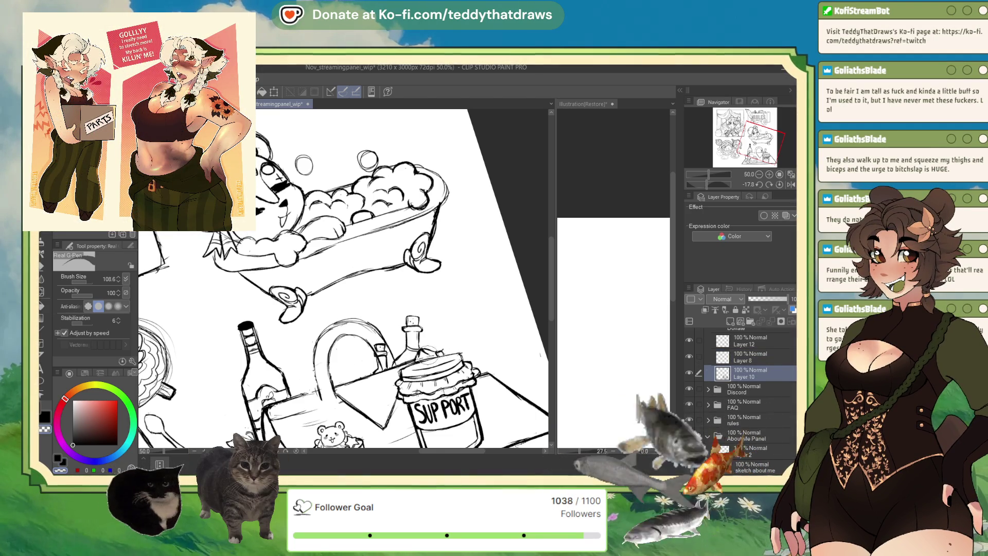
left_click(748, 356)
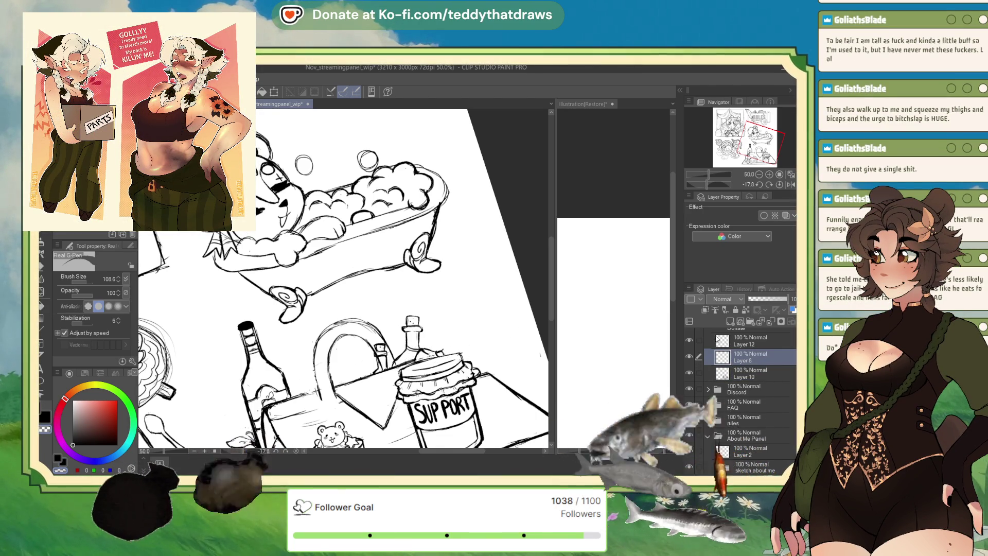
scroll(746, 344, "down", 1)
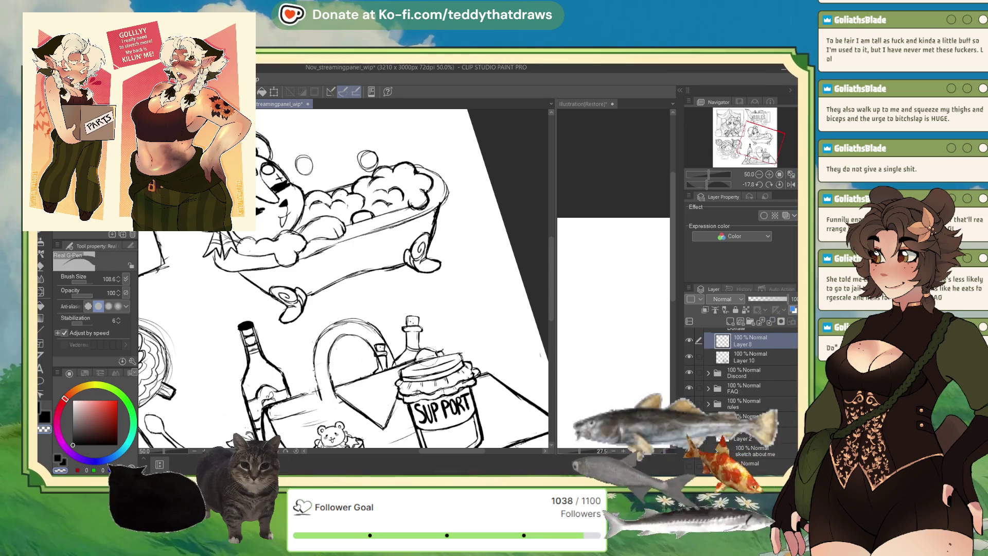
- Make Layer 10 active, expand the About Me Panel folder, and shift the view over the picnic sketch
left_click(742, 362)
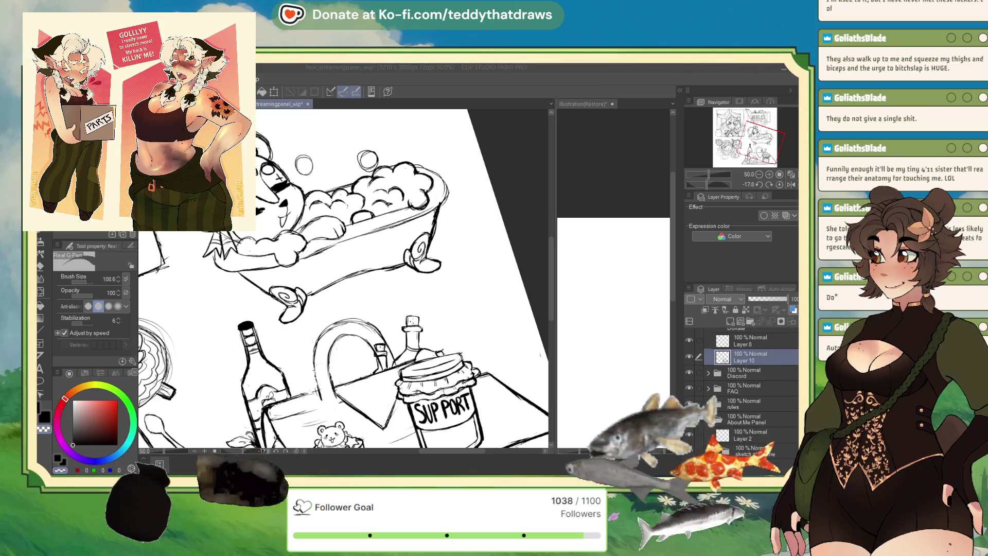
left_click(707, 420)
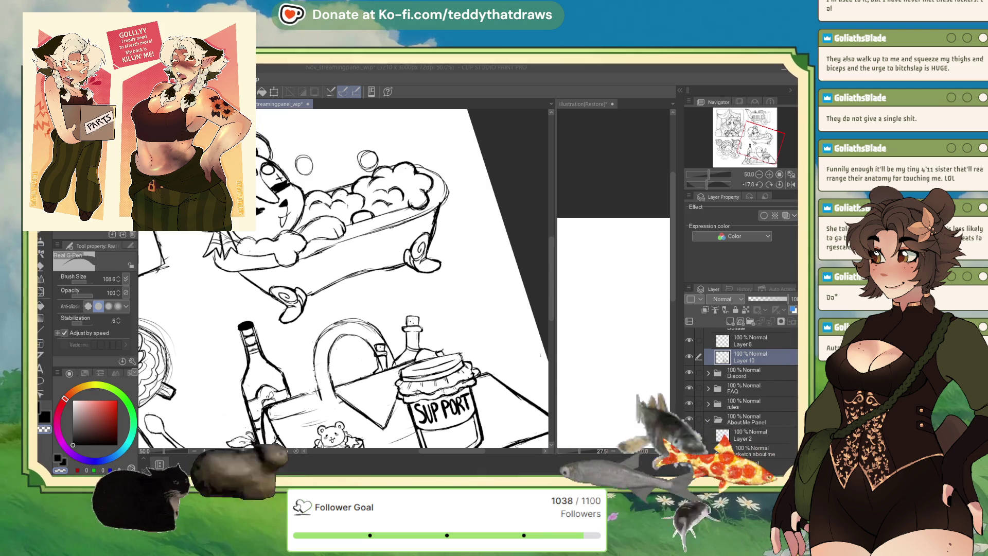
left_click_drag(249, 212, 244, 179)
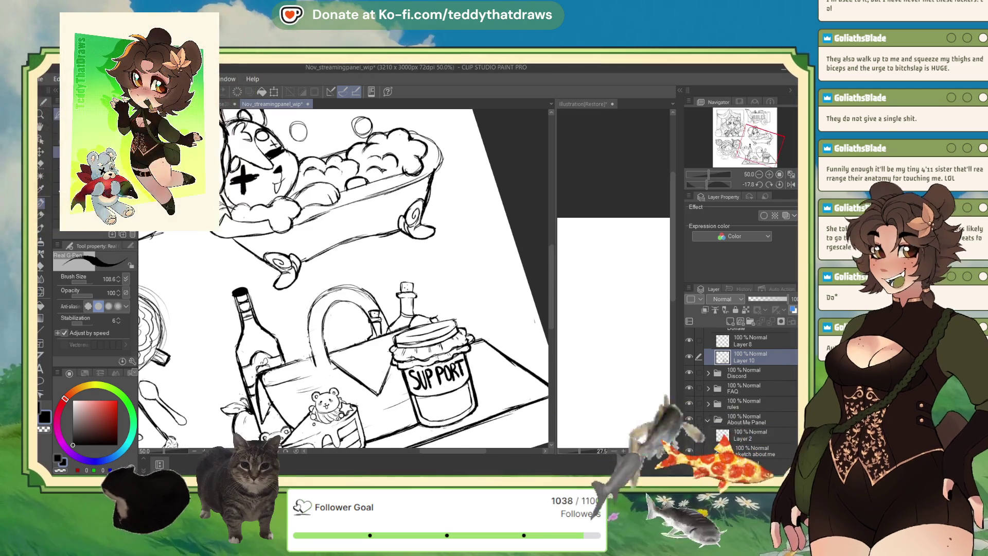
scroll(406, 255, "up", 1)
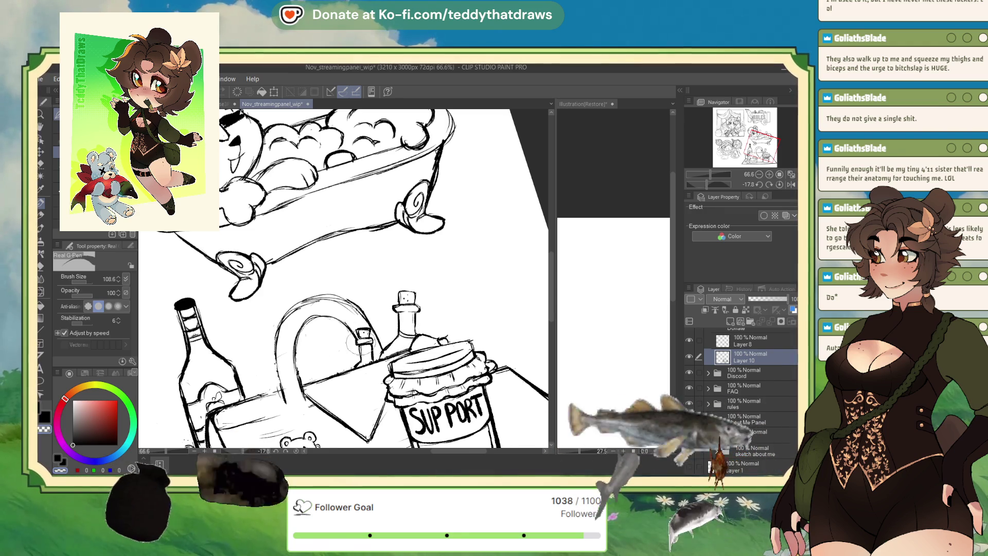
left_click(744, 345)
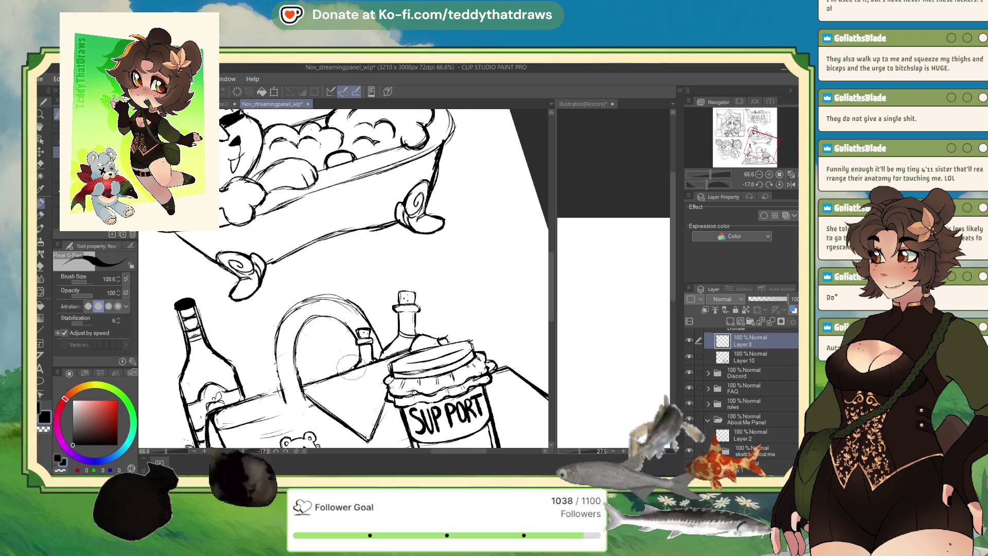
scroll(350, 367, "down", 3)
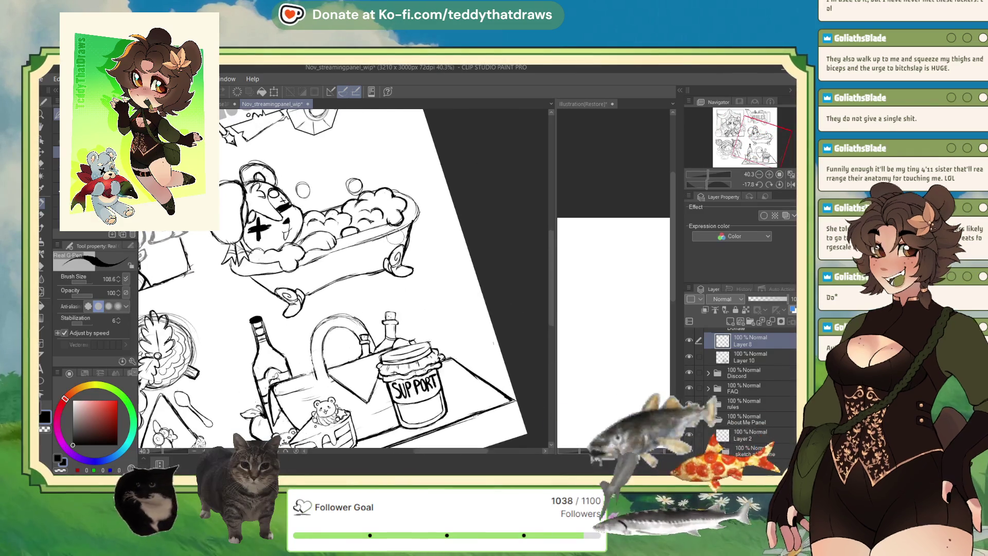
- Replace Layer 8 with a fresh layer and sketch bread loaf curves behind the bottles
left_click(770, 322)
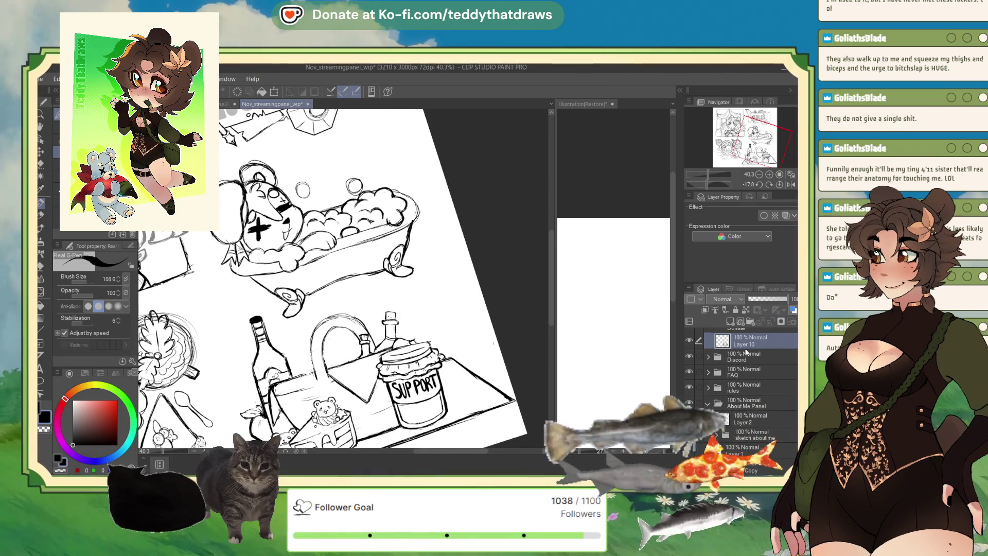
left_click(731, 323)
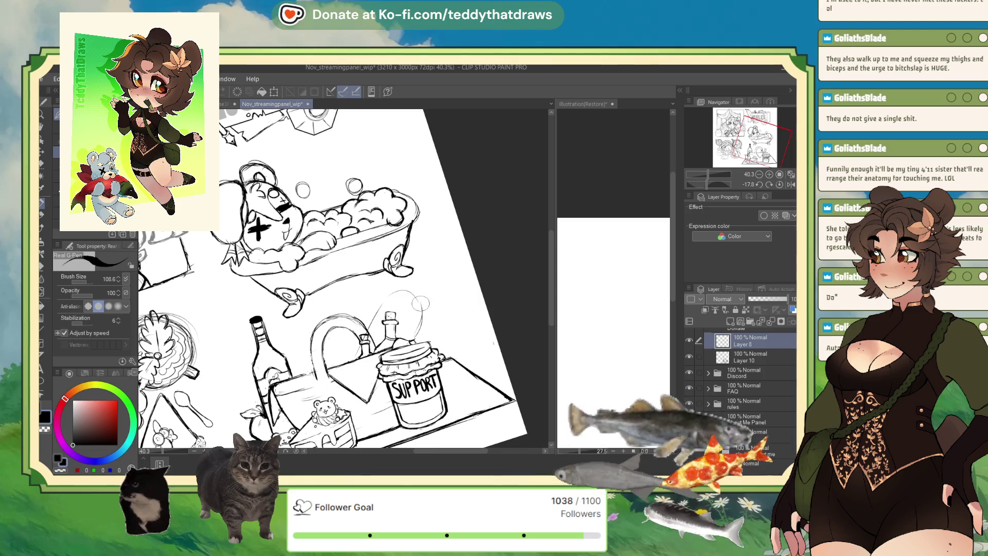
left_click_drag(397, 294, 422, 325)
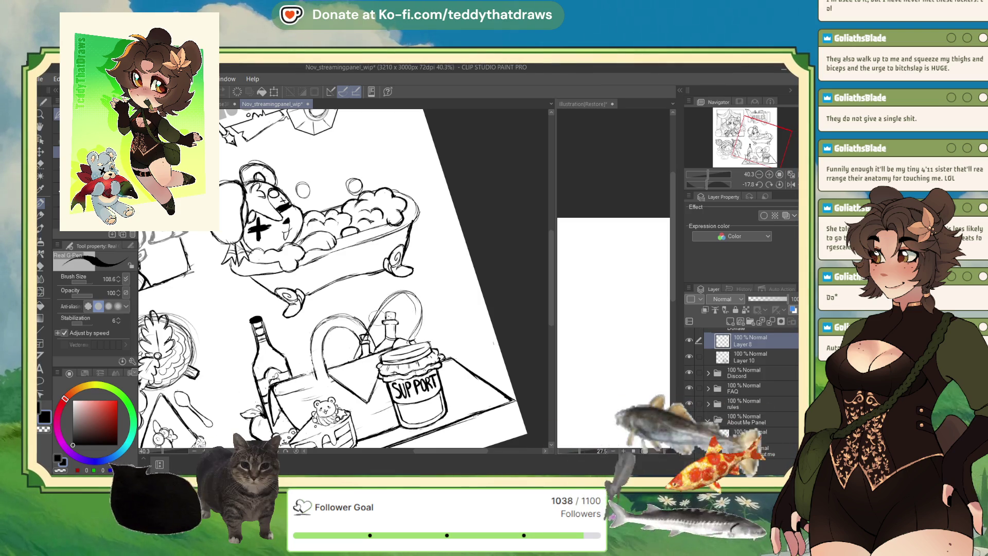
left_click_drag(386, 318, 398, 304)
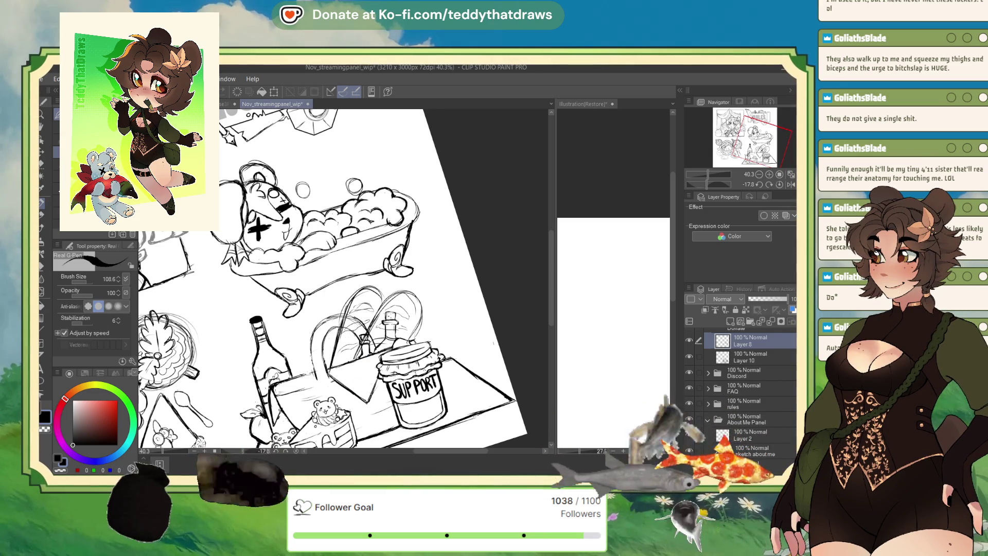
- Check Layer 10, then remove the top Layer 8 and mark a small faint circle on the basket
key("alt+bracketleft")
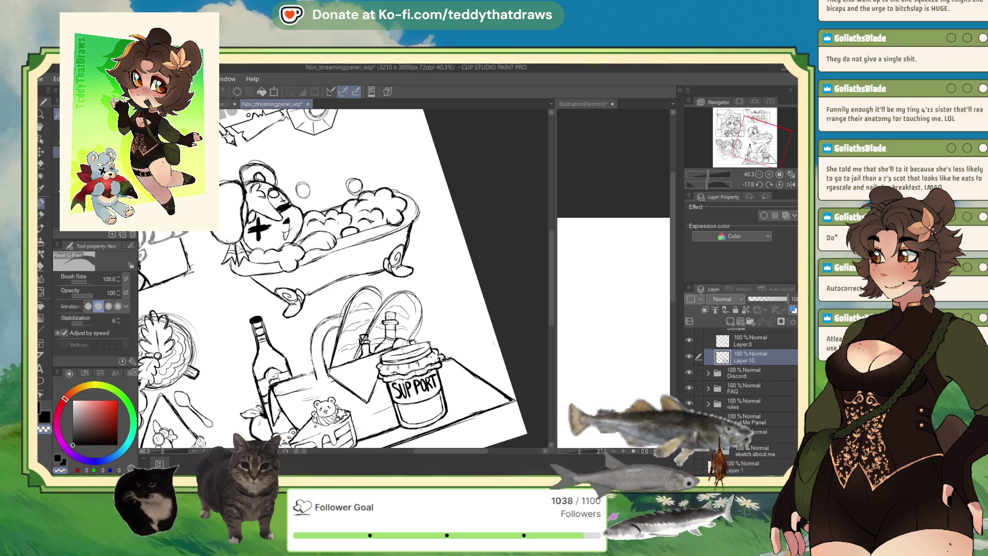
left_click(740, 341)
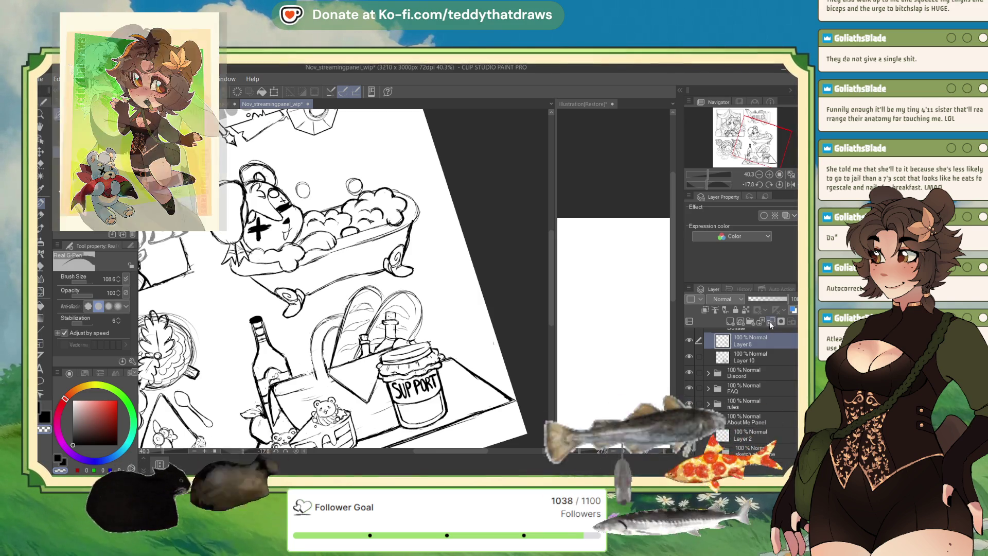
key("ctrl+e")
left_click_drag(297, 324, 298, 324)
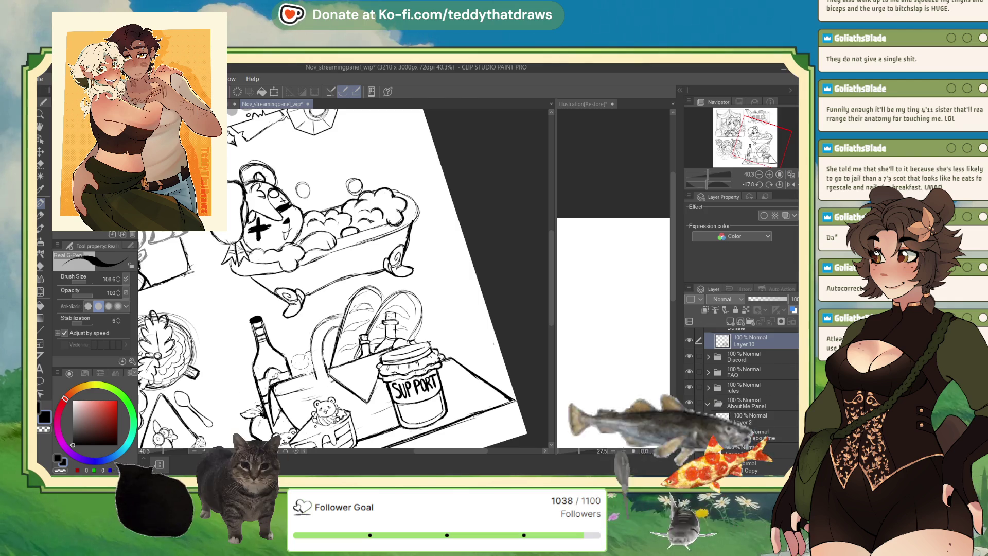